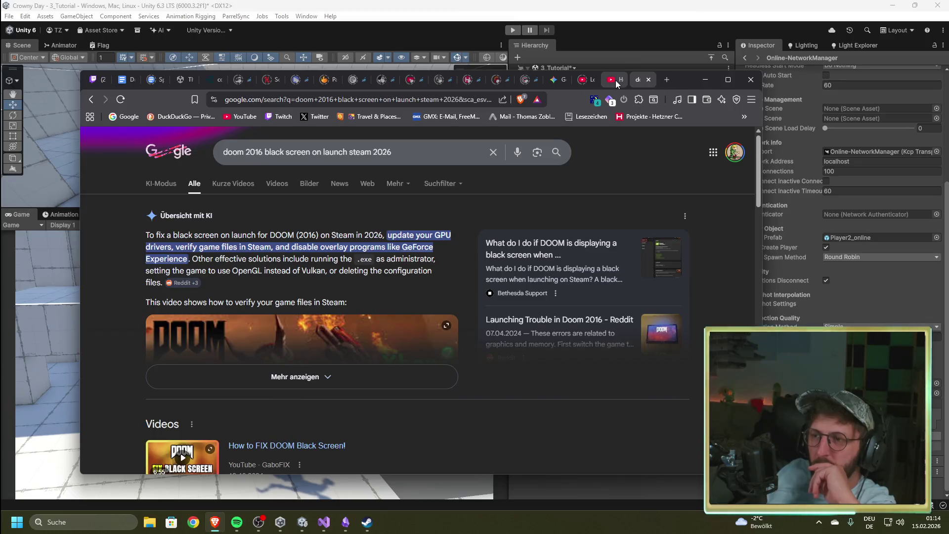
Switch to the YouTube tab showing Dapper Dino's Ownership & Authority Mirror tutorial.
click(615, 80)
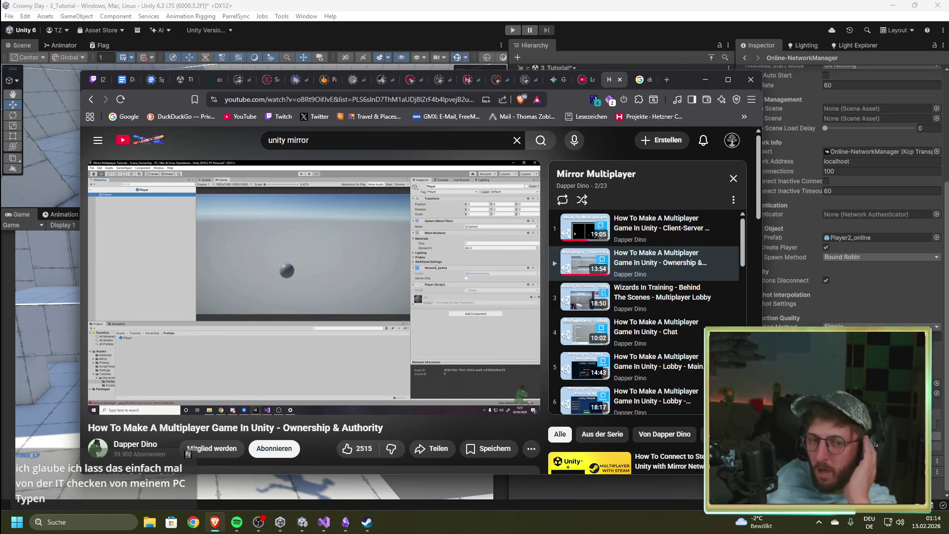
mouse_move(309, 218)
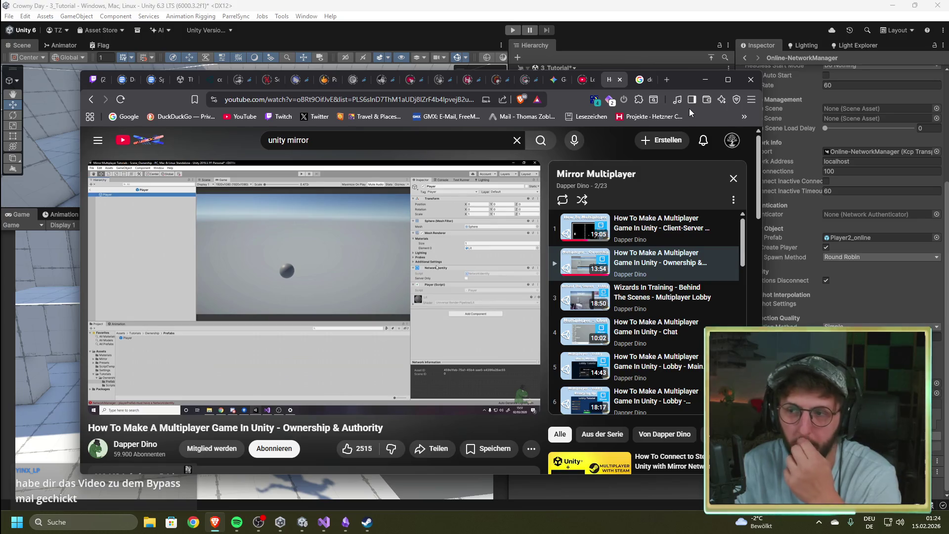
Move the tutorial browser window aside and minimize it to uncover the Unity editor.
drag(685, 84, 685, 75)
click(705, 70)
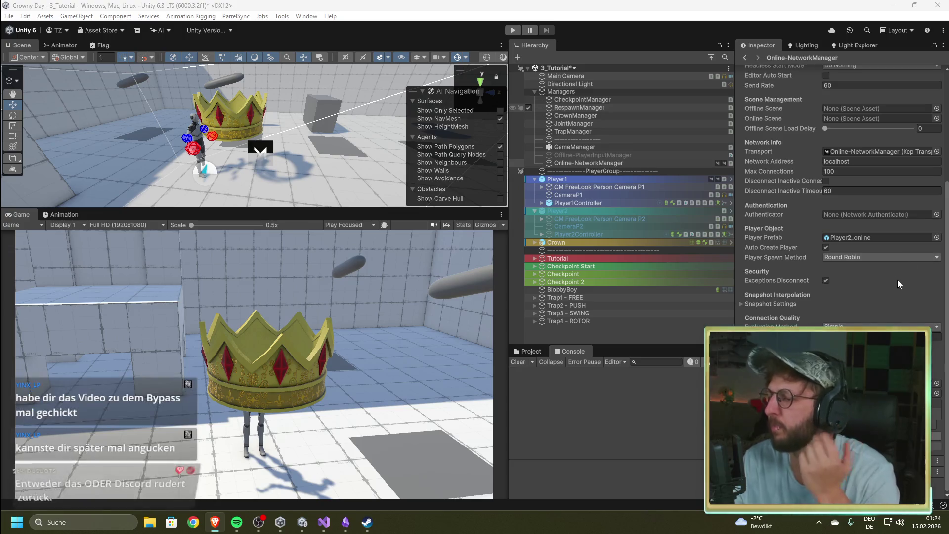
Bring Unity forward, clear the Console warnings, and ping the Player2_online player prefab.
click(578, 444)
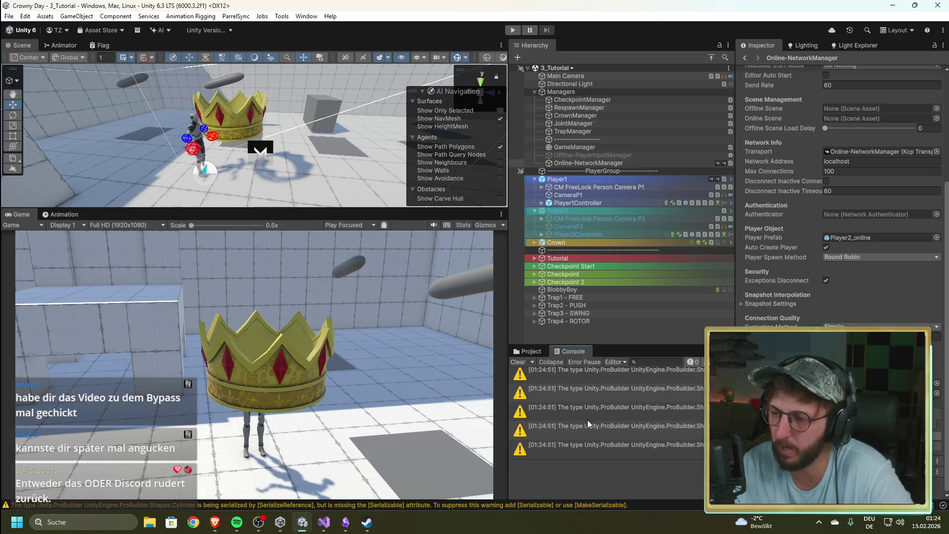
click(518, 362)
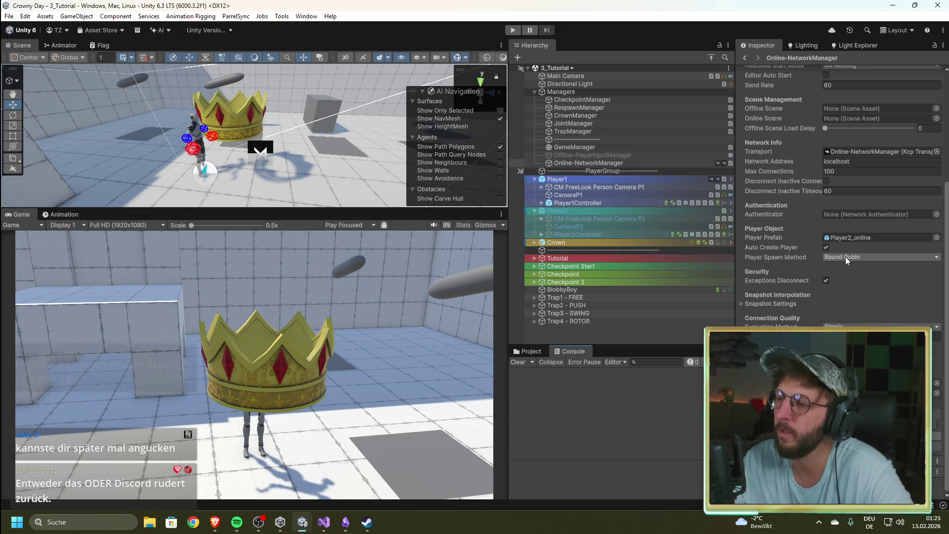
click(855, 237)
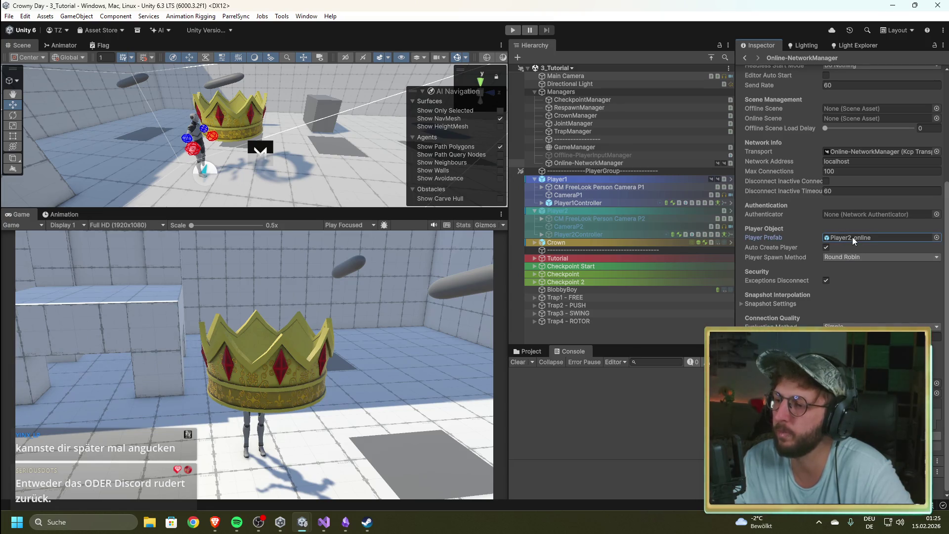
key(alt+Tab)
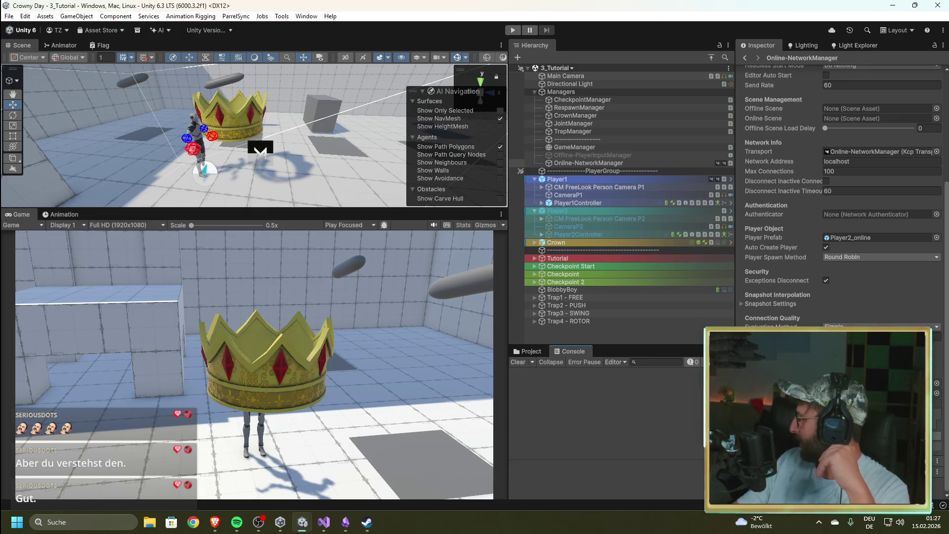
key(alt+Tab)
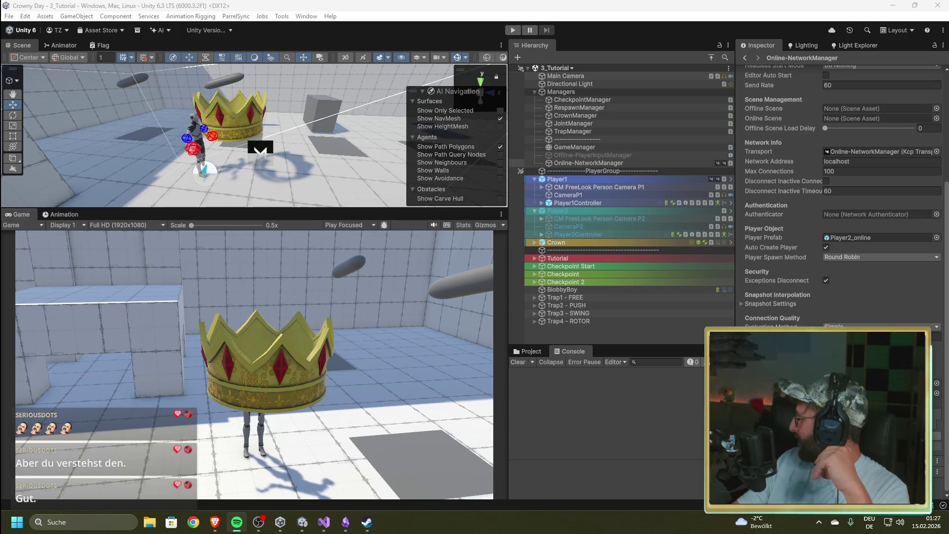
Return to Unity and show the Assets > 4_Prefabs > Player folder in the Project window.
click(679, 435)
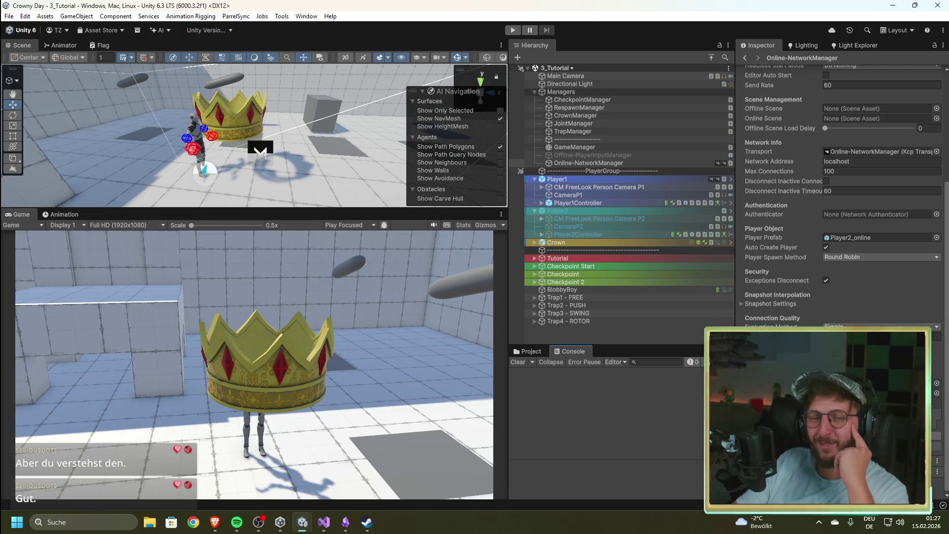
key(alt+Tab)
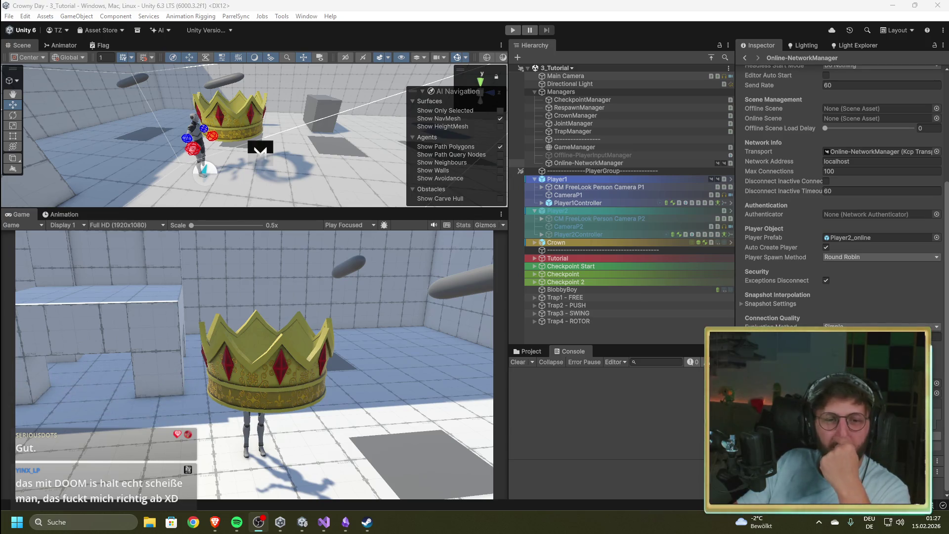
click(582, 404)
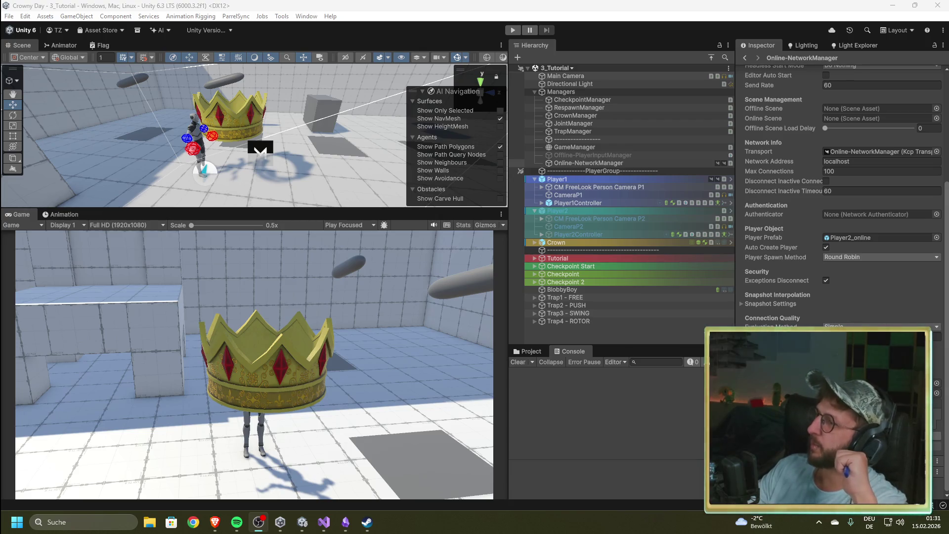
key(alt+Tab)
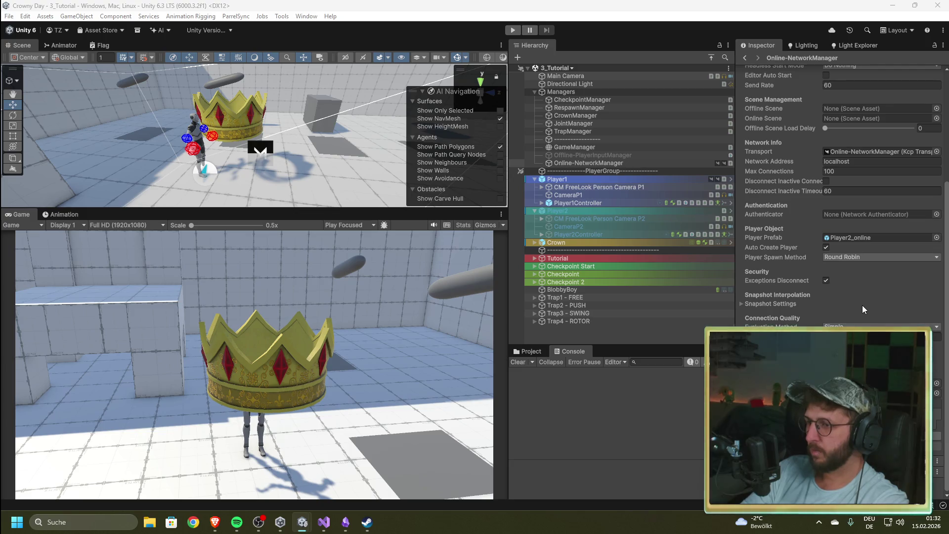
click(526, 351)
Inspect Player2Controller inside the Player2_online prefab, then select the prefab asset to view its network components.
double_click(680, 411)
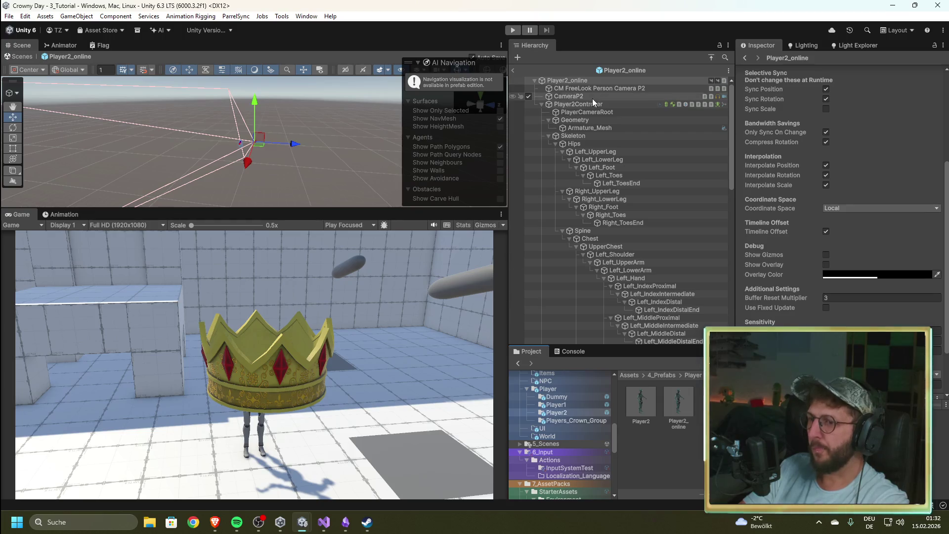
click(575, 105)
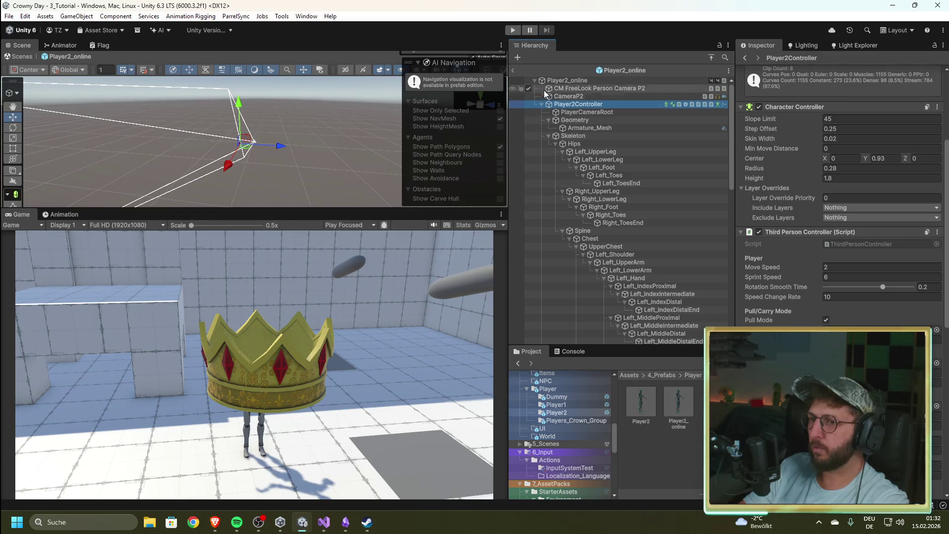
click(512, 73)
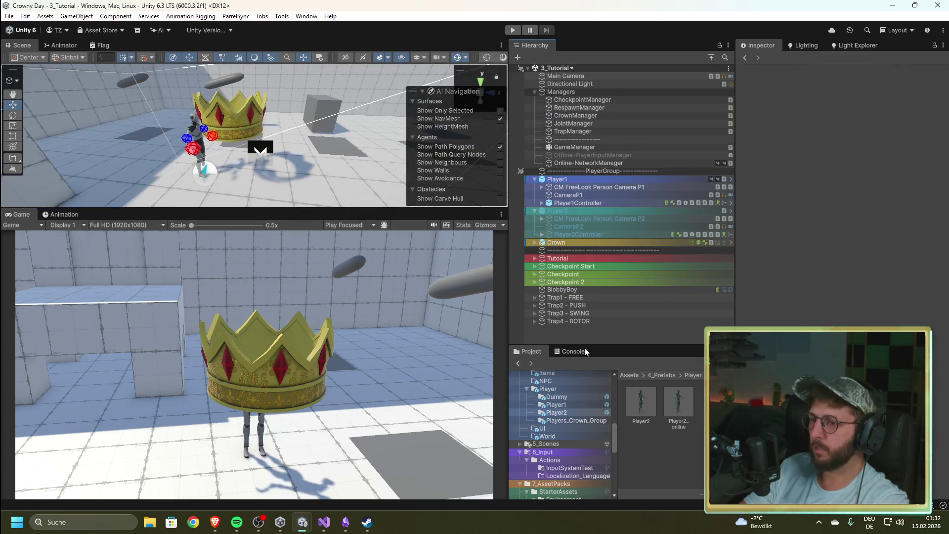
click(686, 411)
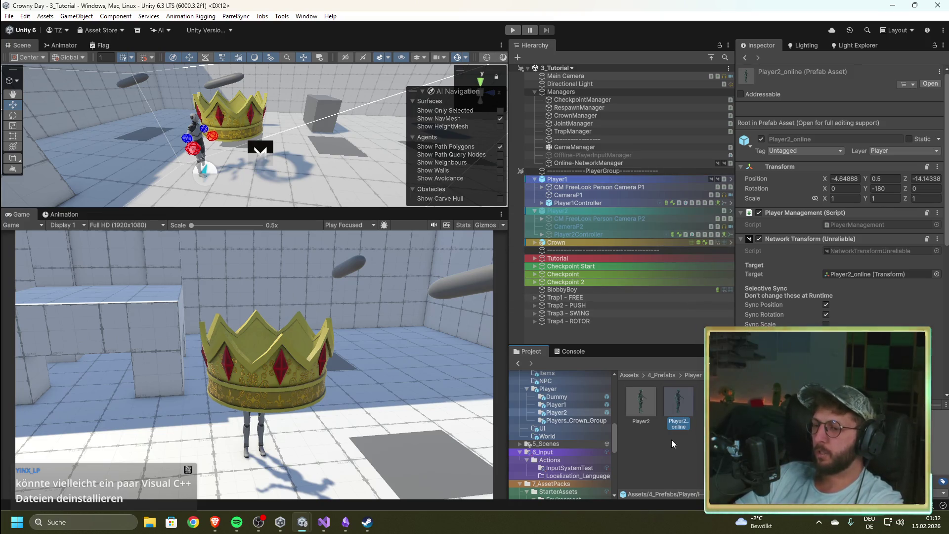
Confirm CrownManager's Player 2 field points to Player2Controller, then select GameManager.
click(567, 115)
click(884, 211)
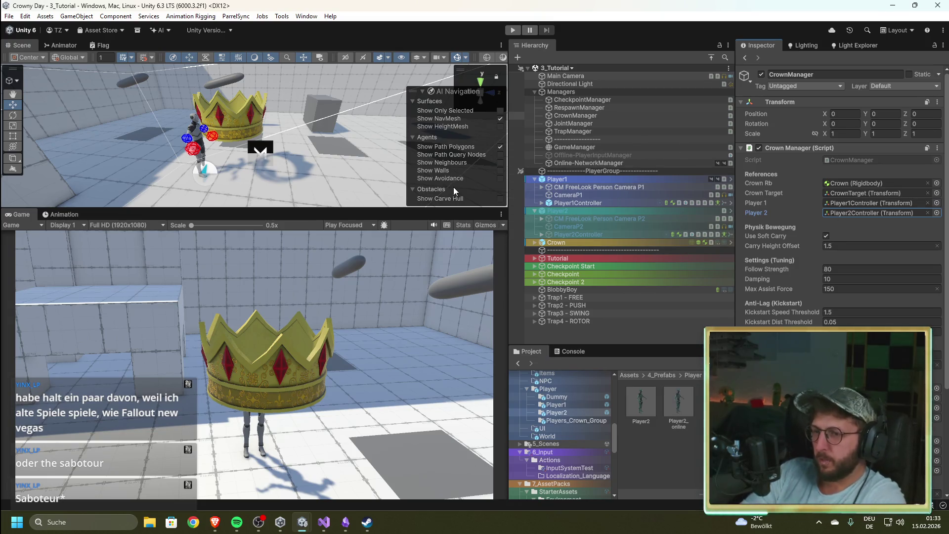
click(565, 147)
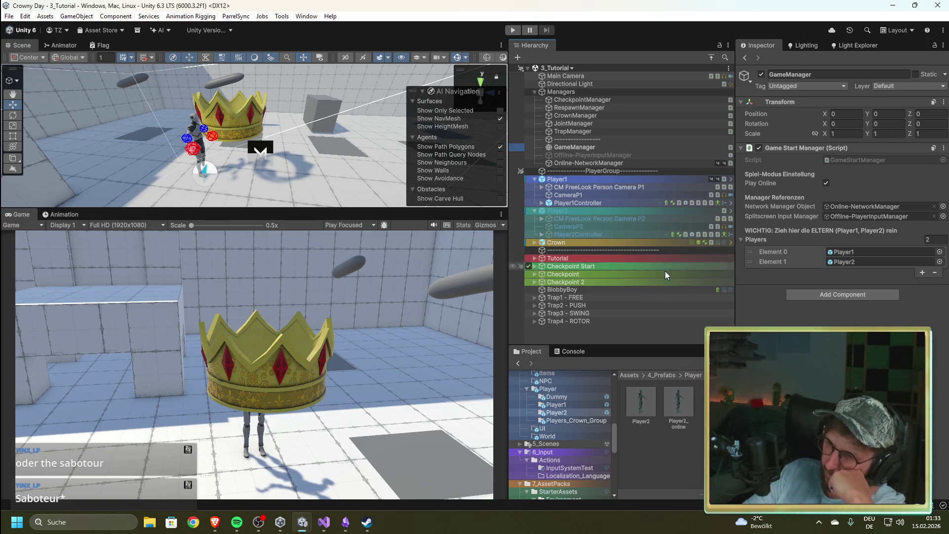
Select the Player2_online prefab asset to view its Transform, Player Management and Network Transform (Unreliable).
click(683, 404)
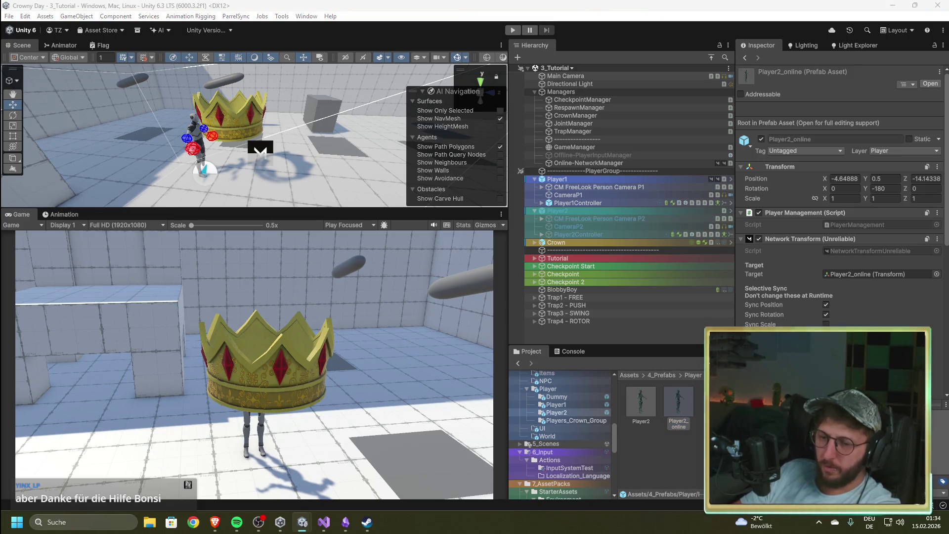
Bring up Steam and open DOOM's store page through a 'doom' store search.
mouse_move(370, 526)
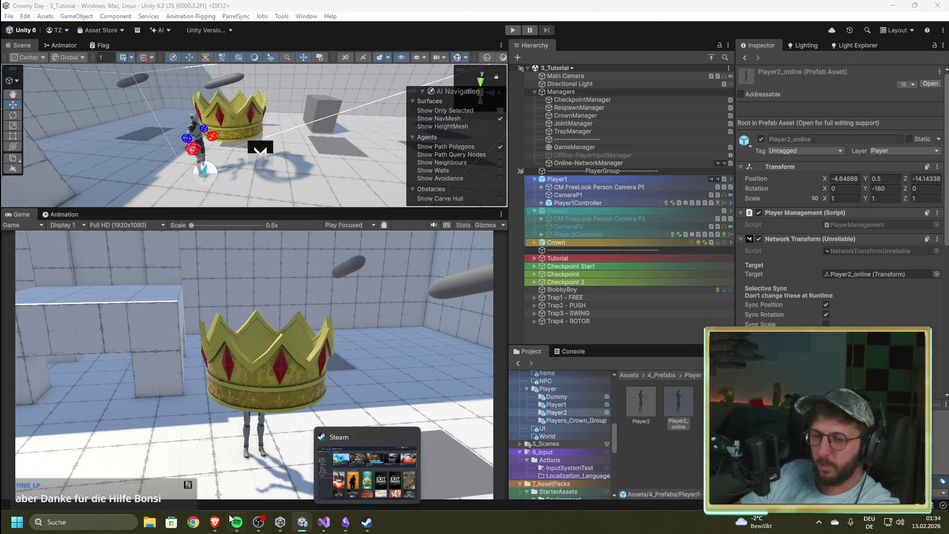
mouse_move(218, 527)
click(368, 523)
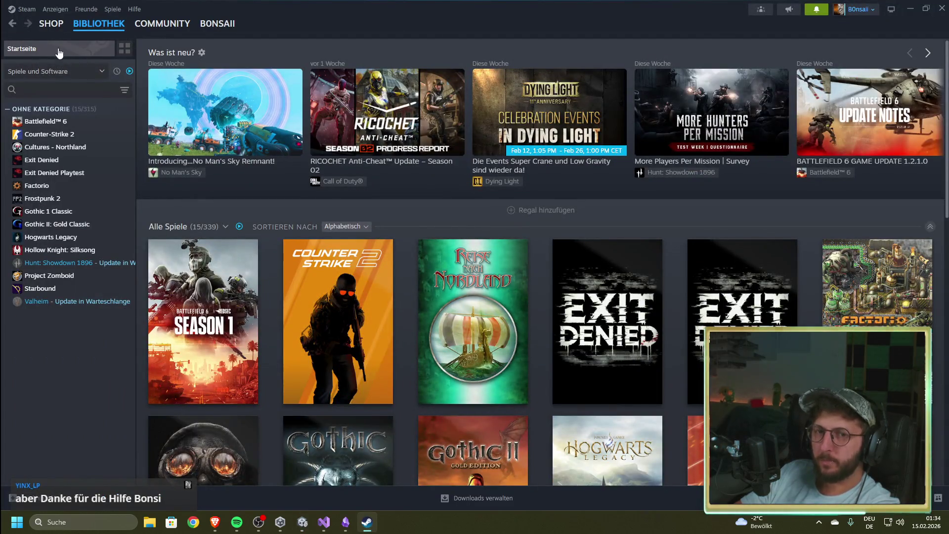
click(51, 23)
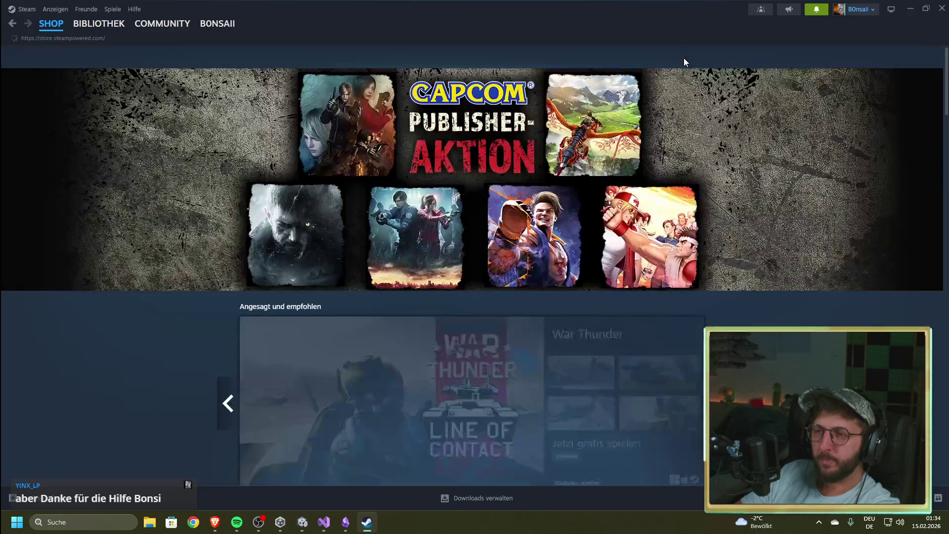
click(584, 55)
text(doom)
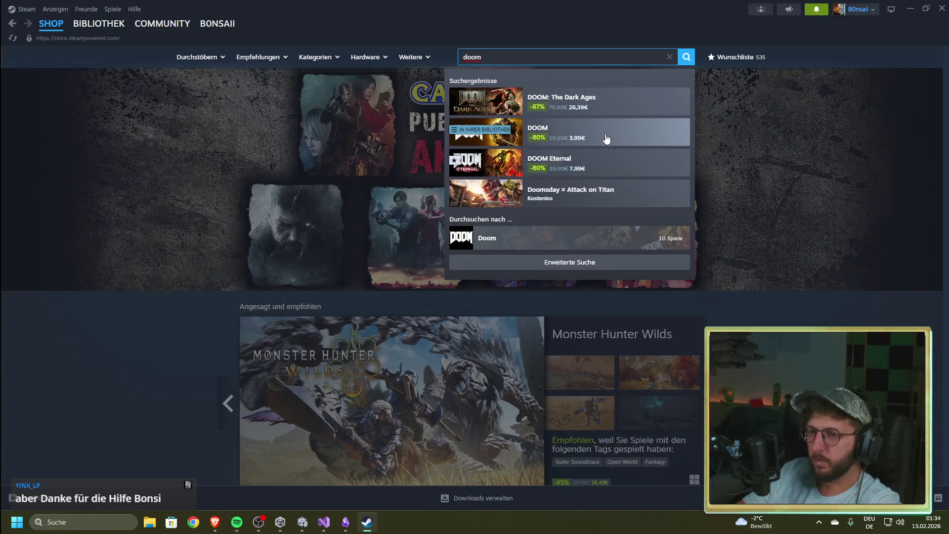
click(605, 136)
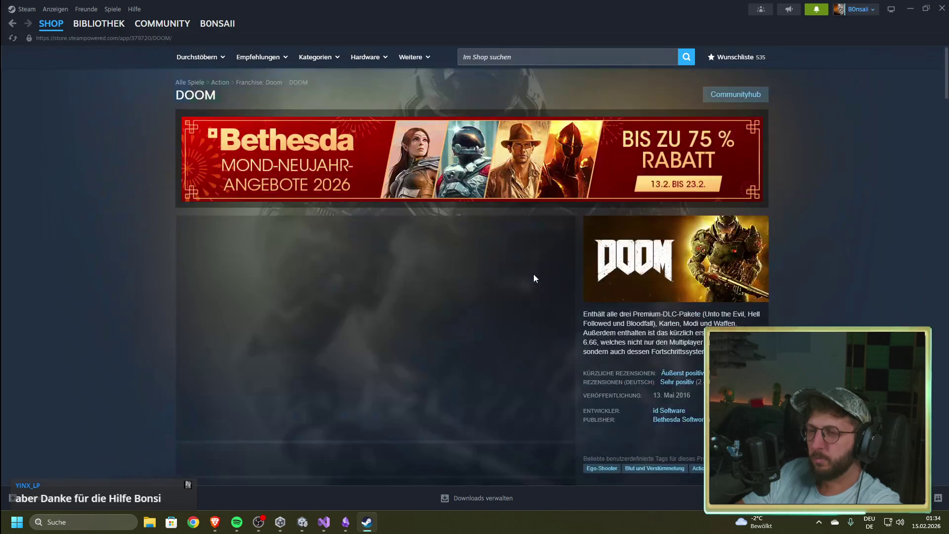
Pause the DOOM trailer, browse the store page, and open the DOOM Community Hub.
click(237, 341)
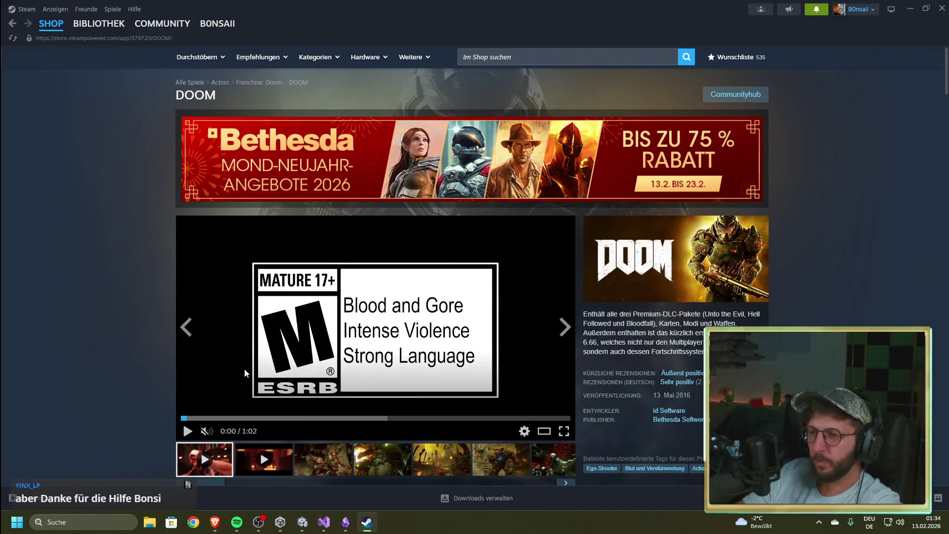
scroll(159, 339, down, 5)
scroll(124, 339, down, 5)
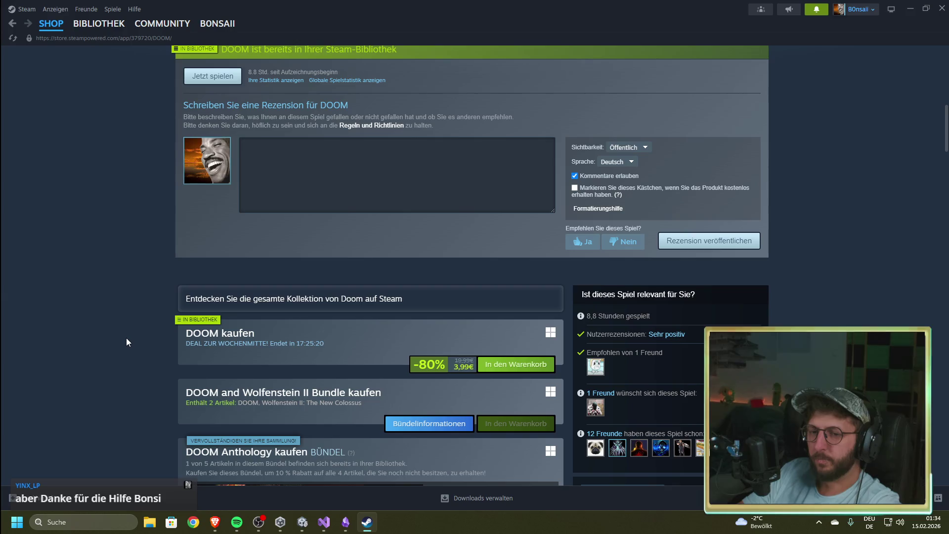
scroll(129, 340, up, 10)
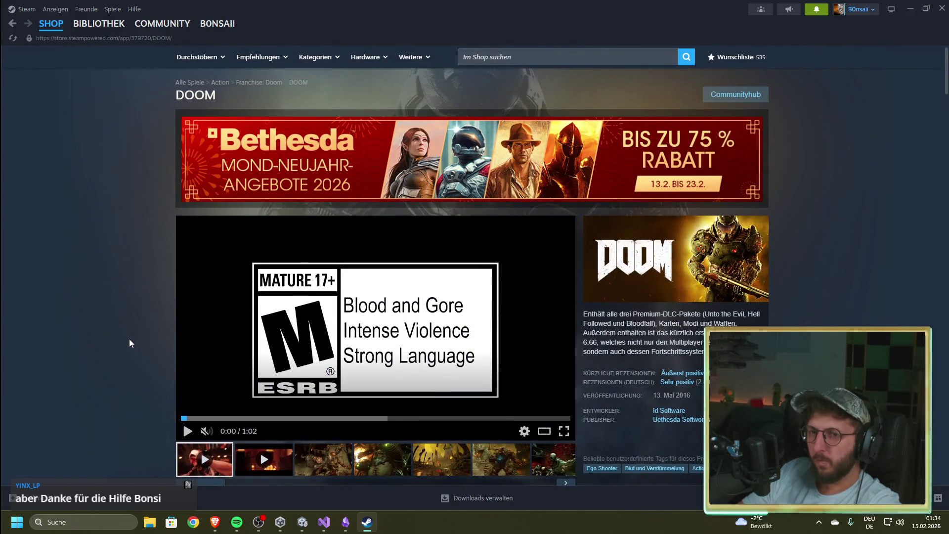
click(742, 96)
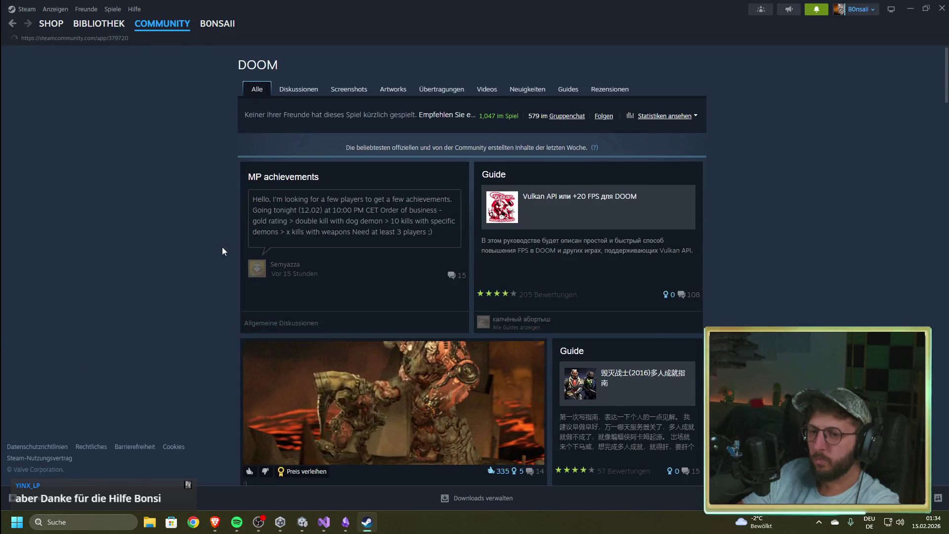
Open the pinned 'Black Screen Error with Latest Patch' thread from DOOM's Discussions list.
click(309, 89)
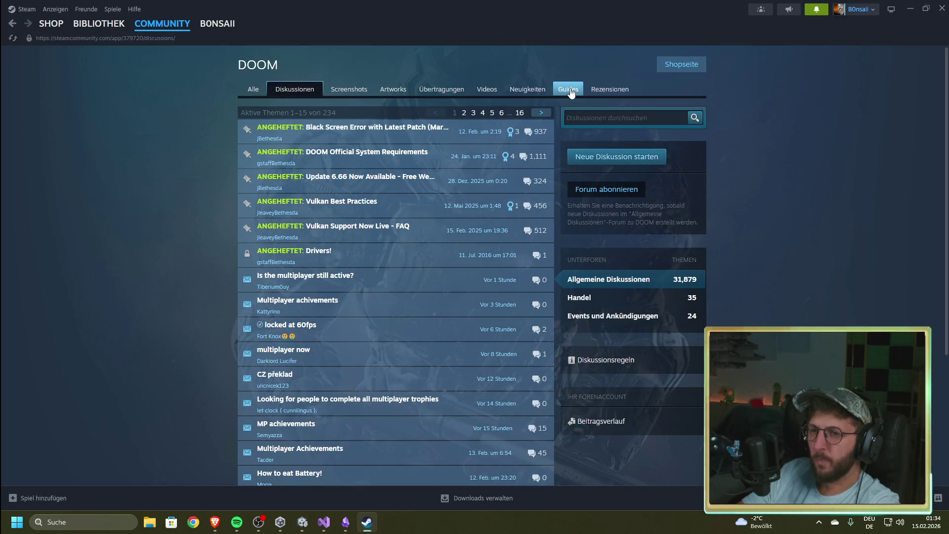
mouse_move(344, 135)
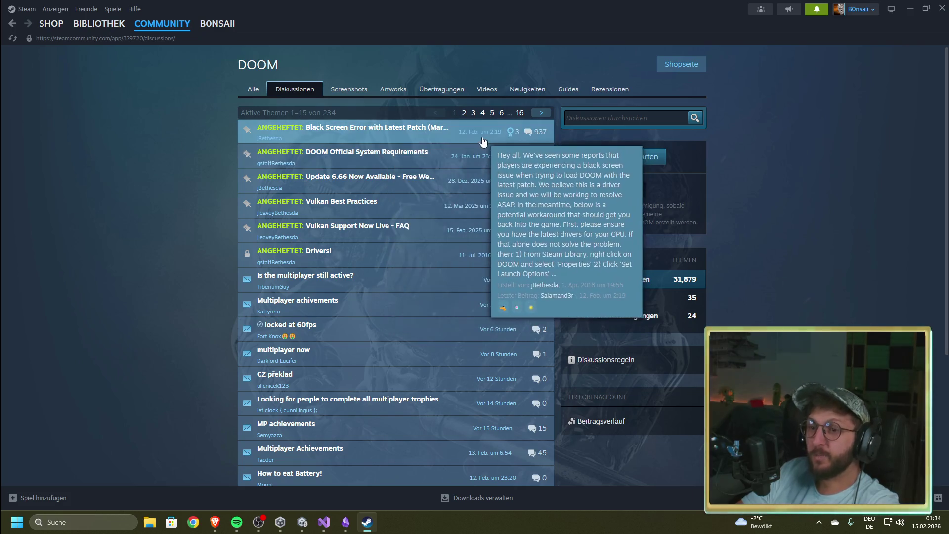
click(405, 138)
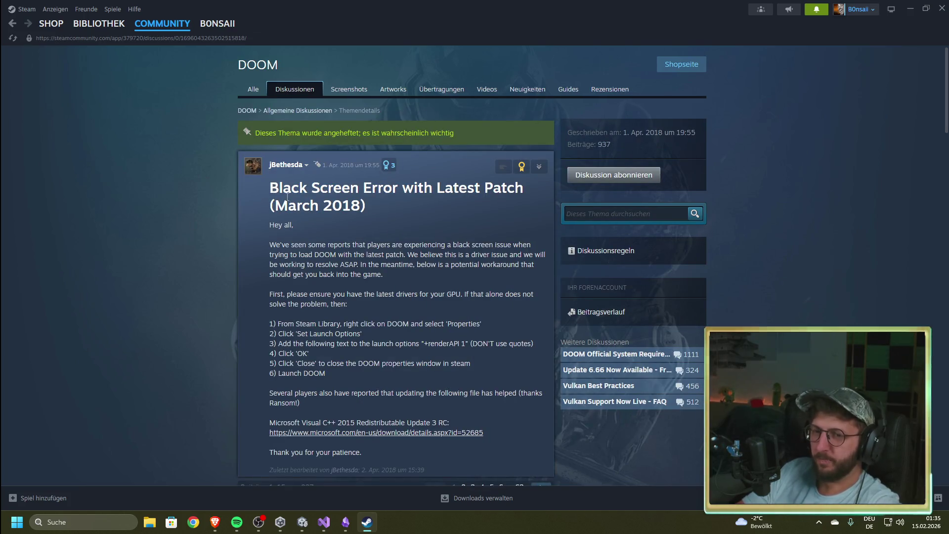
key(alt+Left)
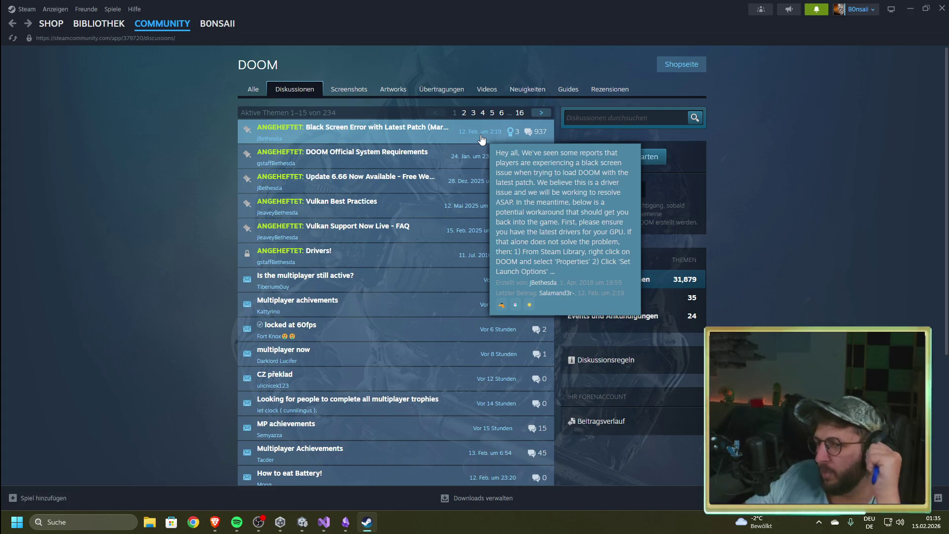
click(482, 140)
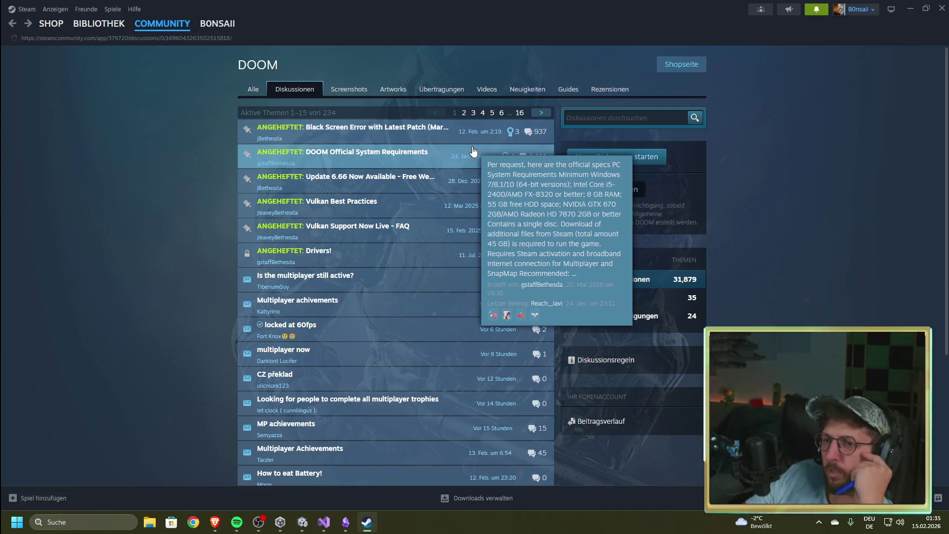
Skim the thread's opening post, then jump to its last page of replies (63).
scroll(431, 210, down, 4)
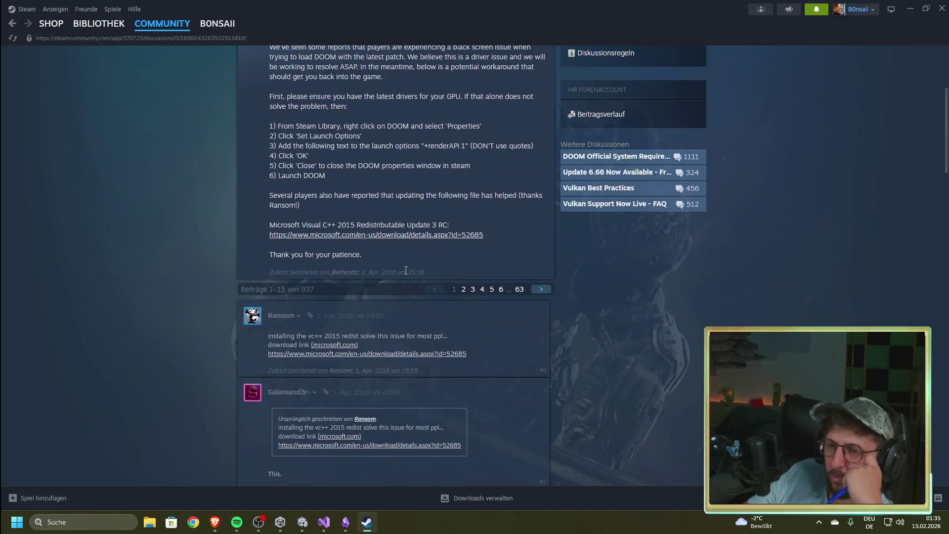
scroll(407, 271, down, 12)
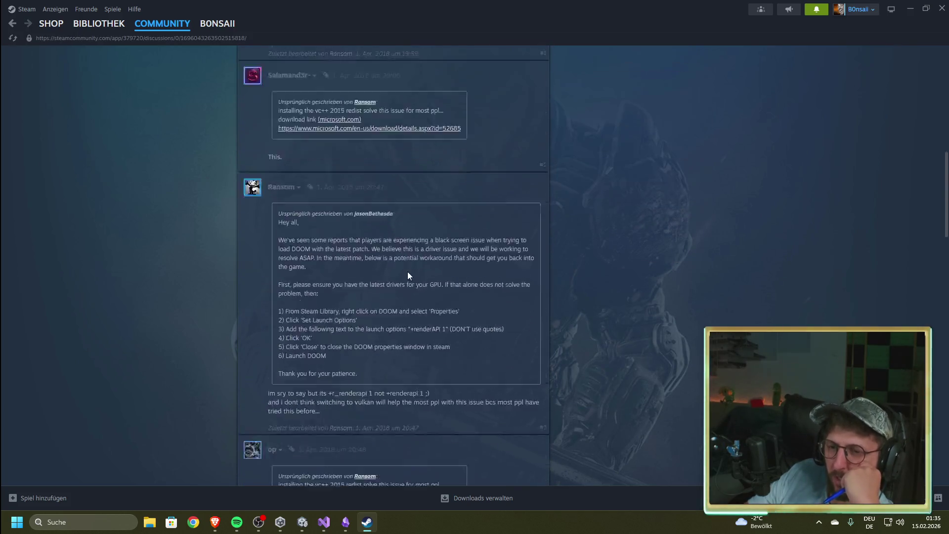
scroll(424, 291, up, 12)
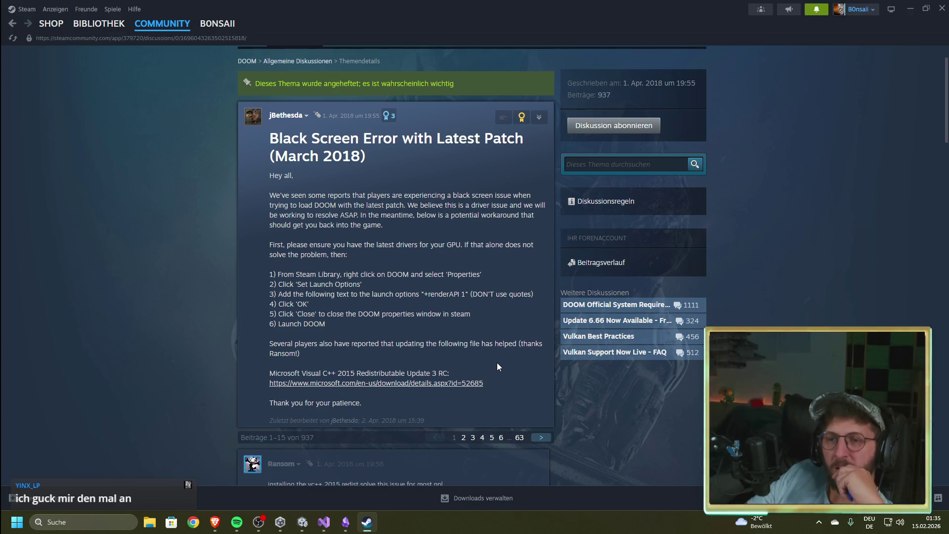
scroll(360, 305, up, 1)
scroll(351, 321, down, 8)
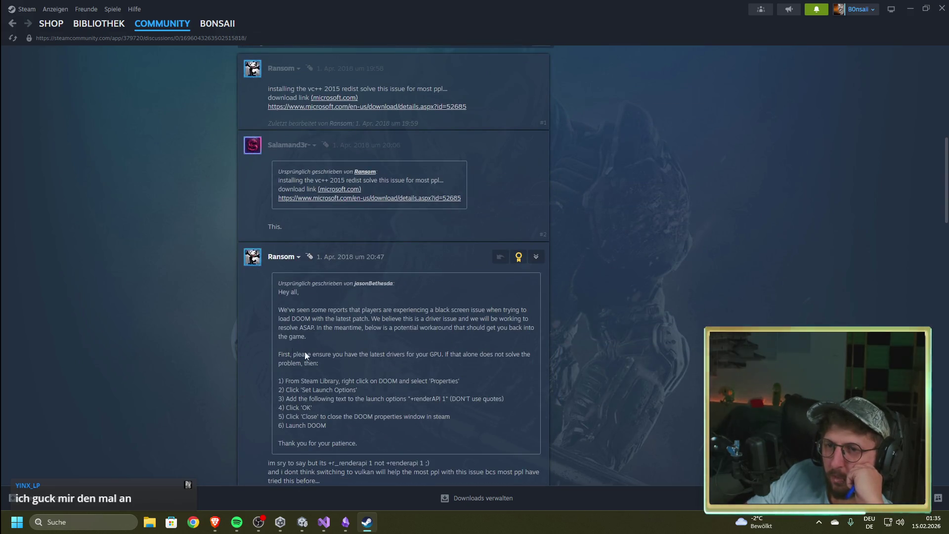
scroll(296, 349, up, 6)
click(519, 339)
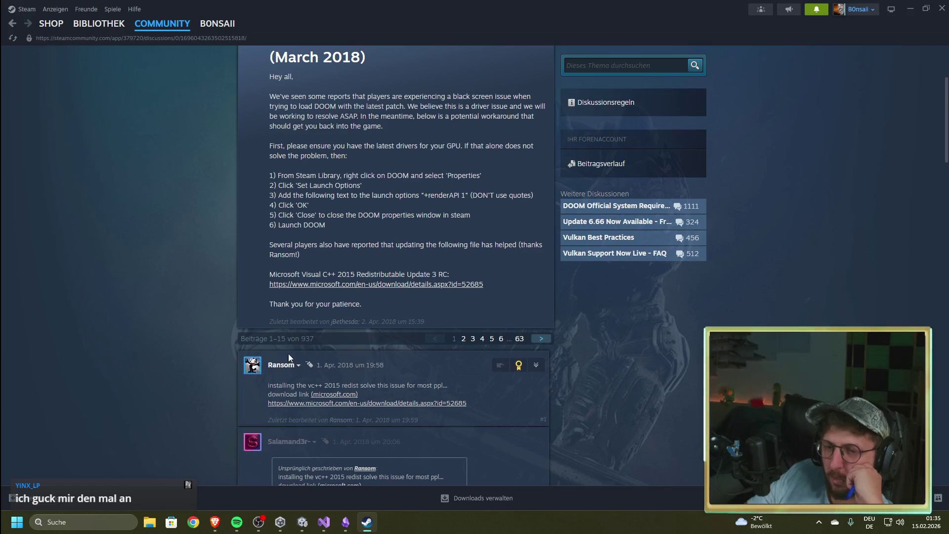
Read replies 931–937 and the +renderAPI 1 workaround post, briefly selecting its edit note.
scroll(219, 356, down, 10)
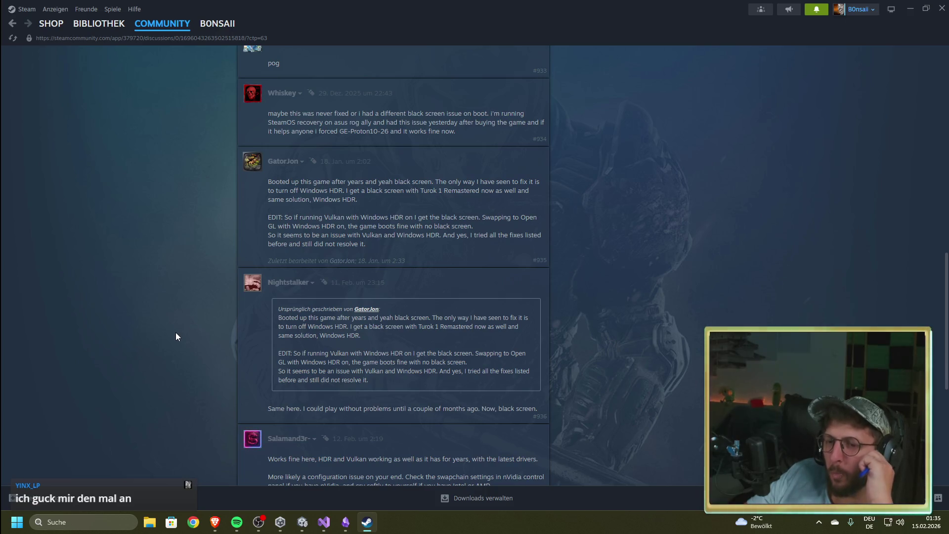
scroll(175, 332, down, 1)
scroll(175, 332, down, 2)
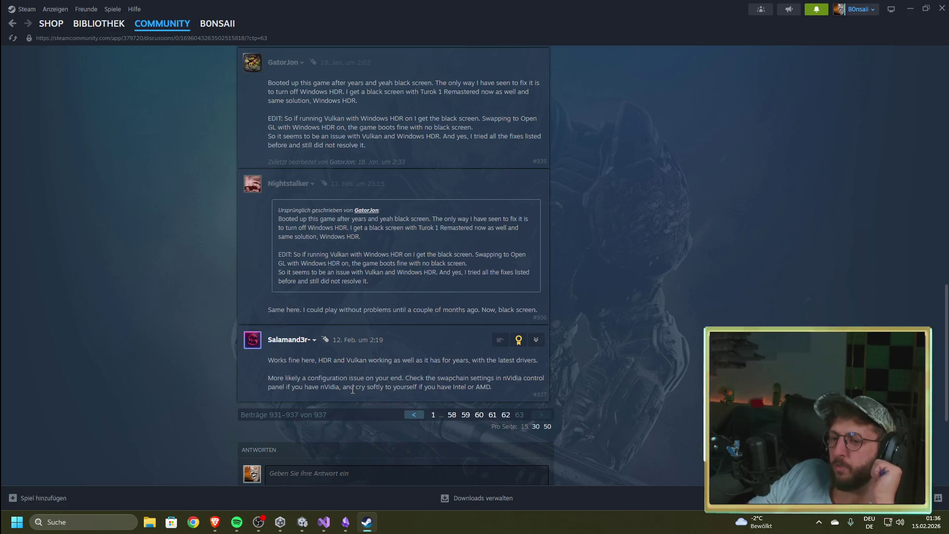
scroll(174, 365, up, 3)
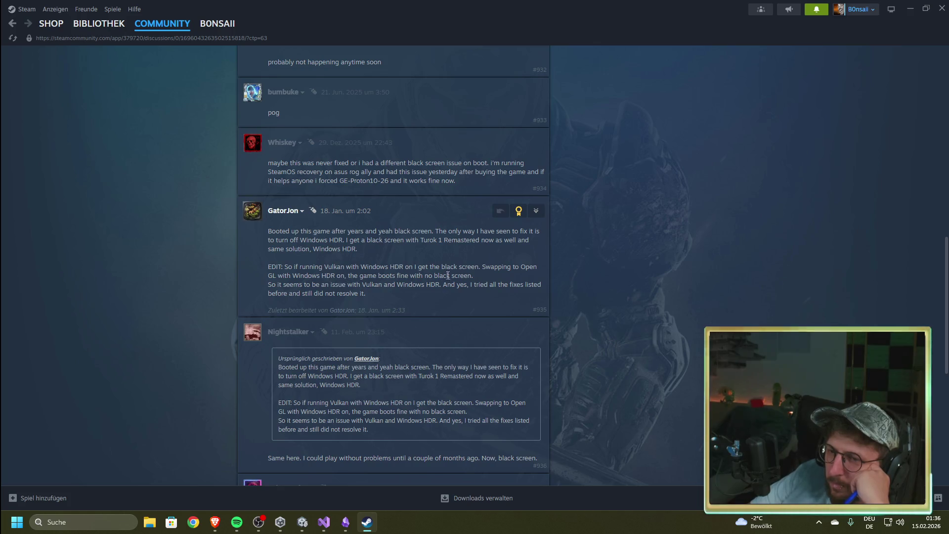
drag(268, 269, 316, 267)
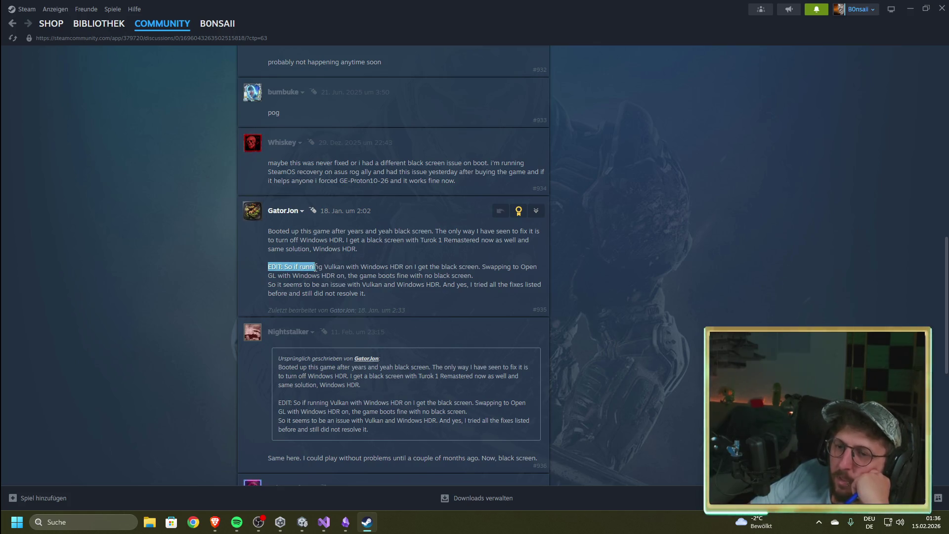
click(333, 270)
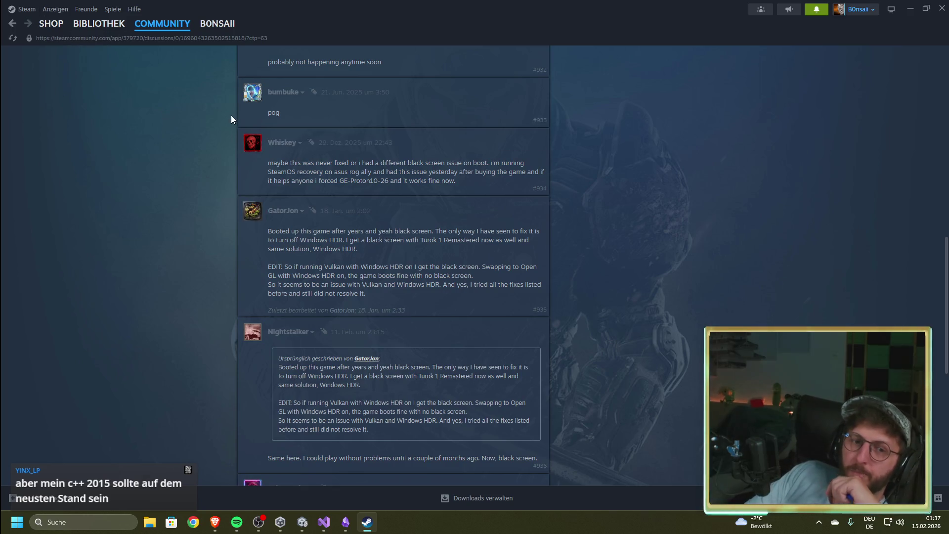
scroll(297, 208, down, 3)
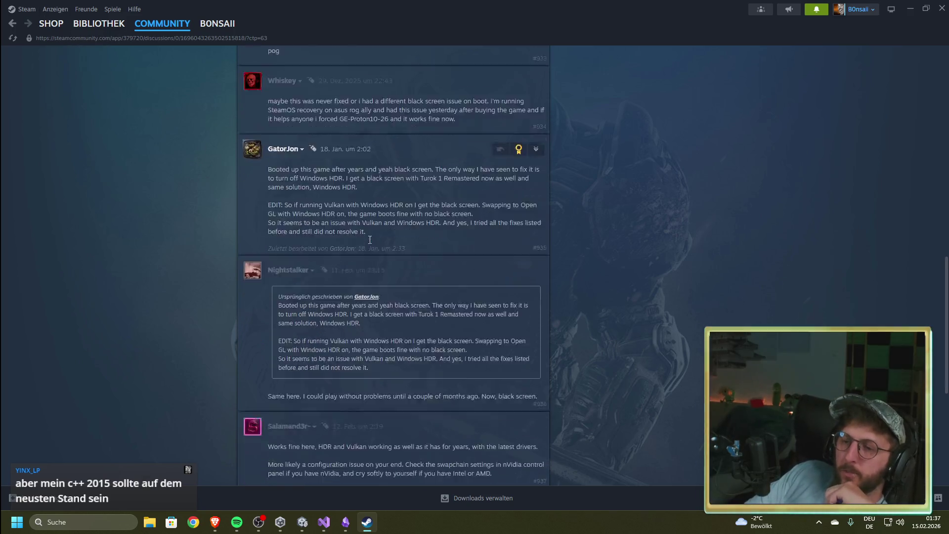
scroll(369, 239, up, 15)
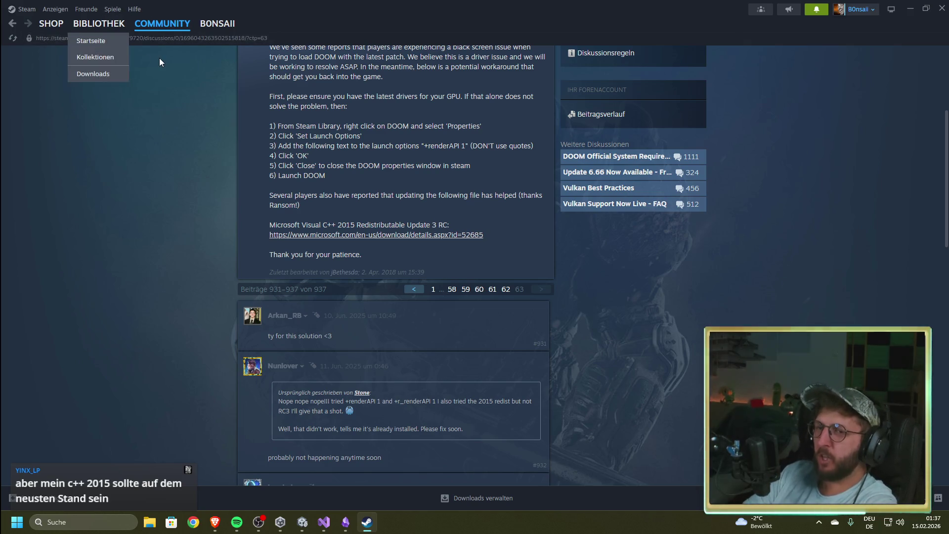
Go from Steam's forum to the BIBLIOTHEK library, minimize Steam, and clear Unity's selection.
click(101, 25)
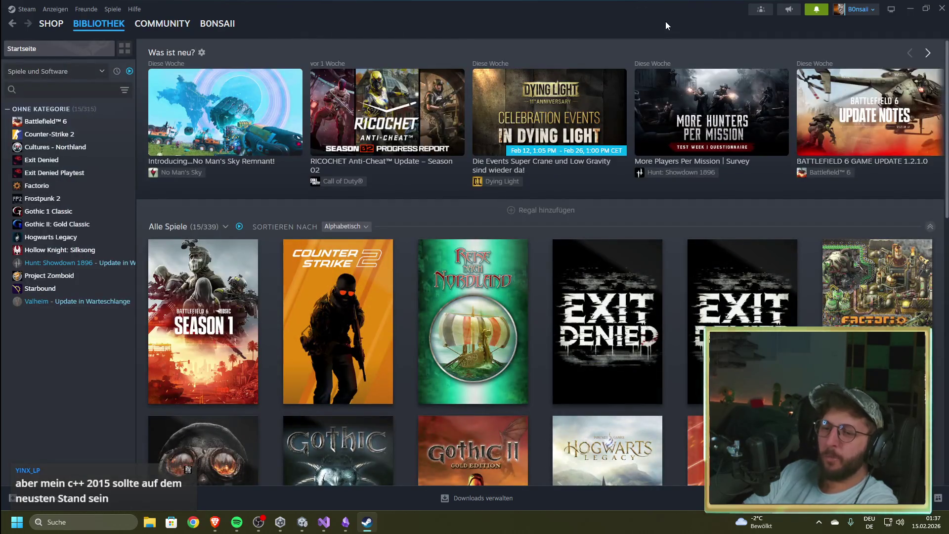
click(909, 9)
click(619, 338)
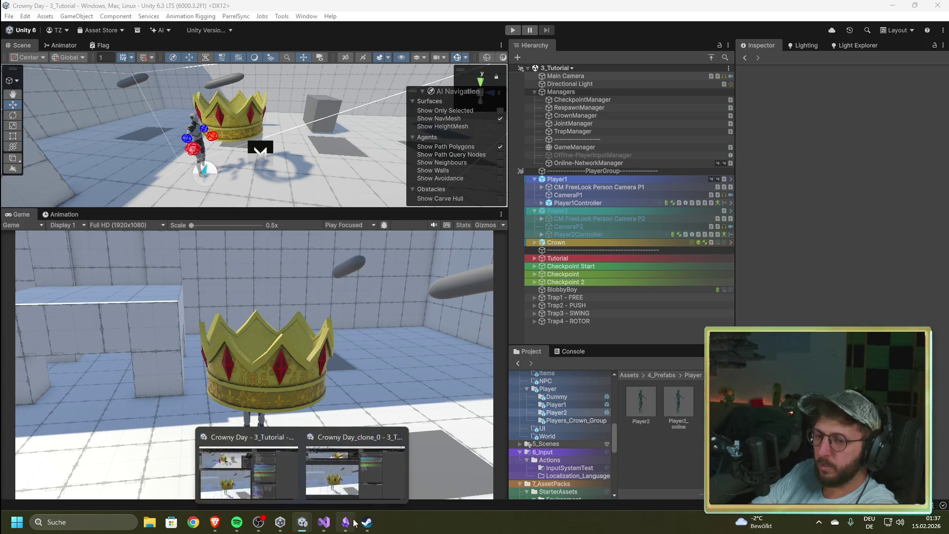
Ping the Player Object prefab from Online-NetworkManager's Inspector and select the Player2 prefab asset.
click(616, 161)
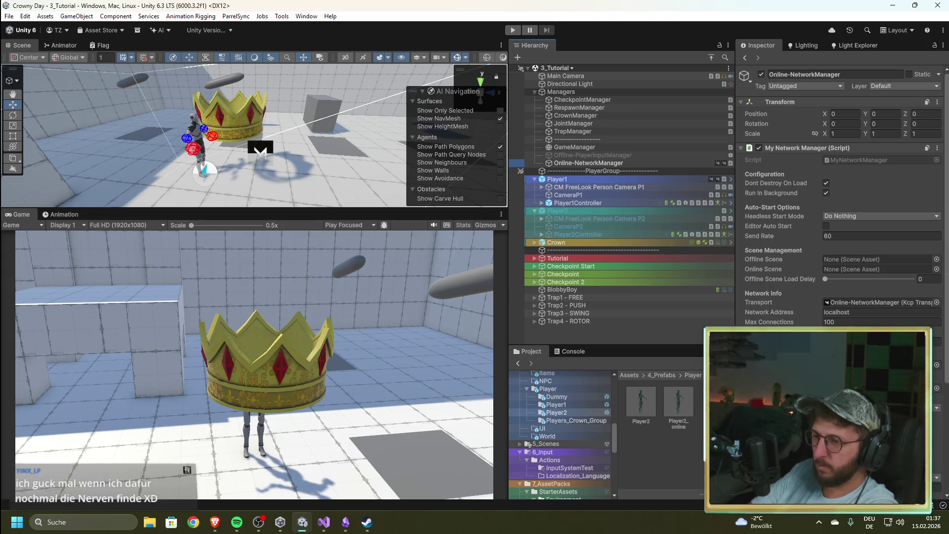
scroll(776, 310, down, 1)
click(870, 335)
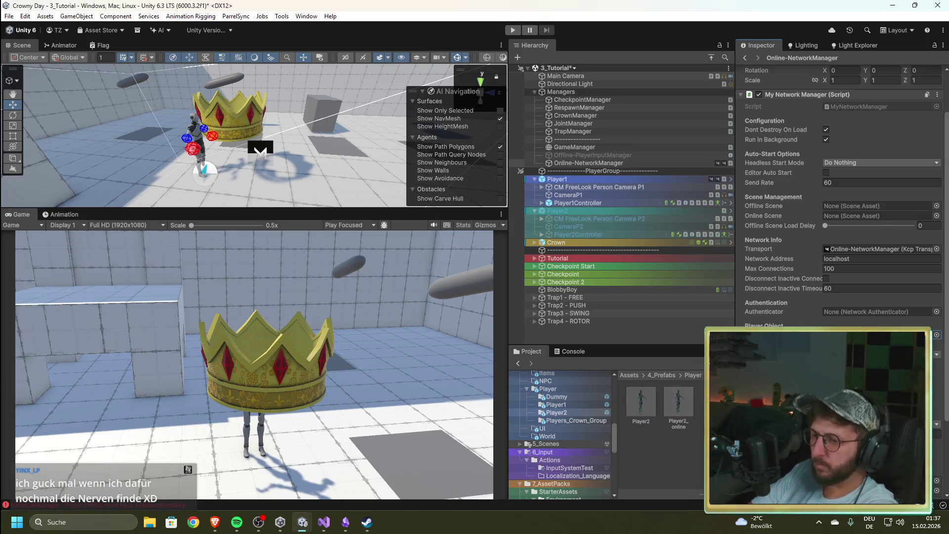
click(642, 412)
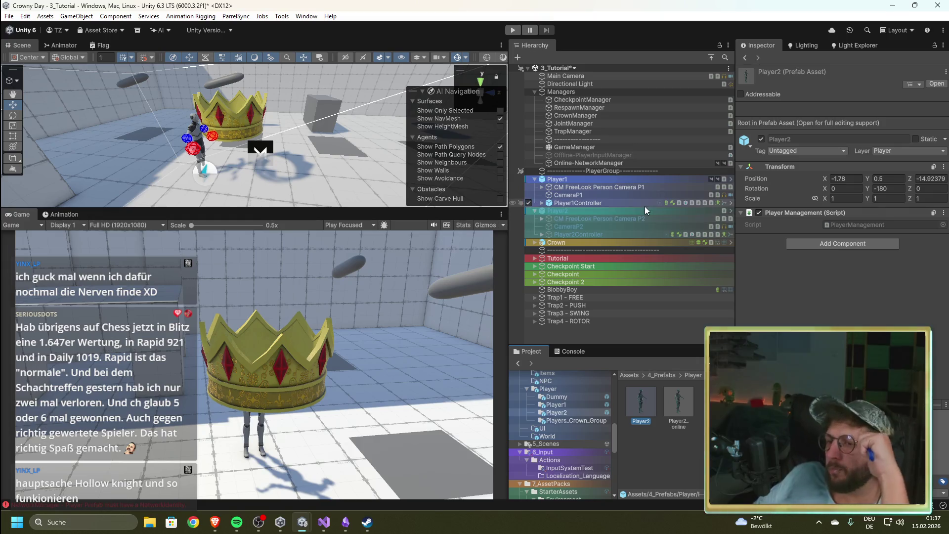
Add Network Identity and Network Transform (Unreliable) components to the Player2 prefab asset.
click(621, 213)
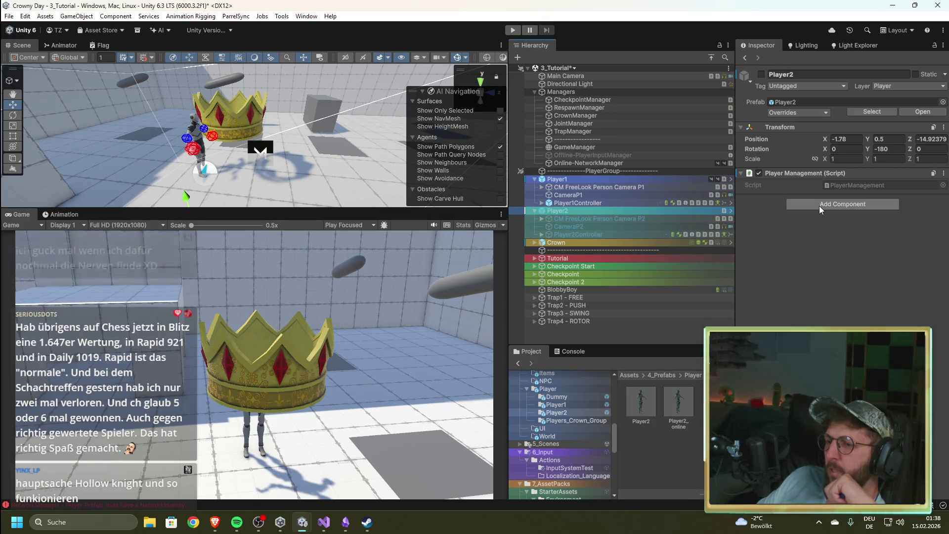
click(652, 398)
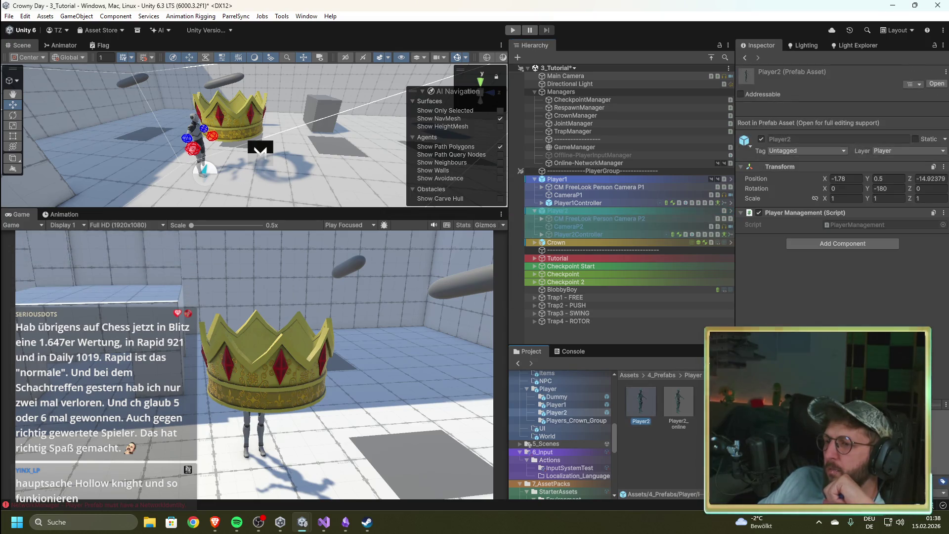
click(811, 243)
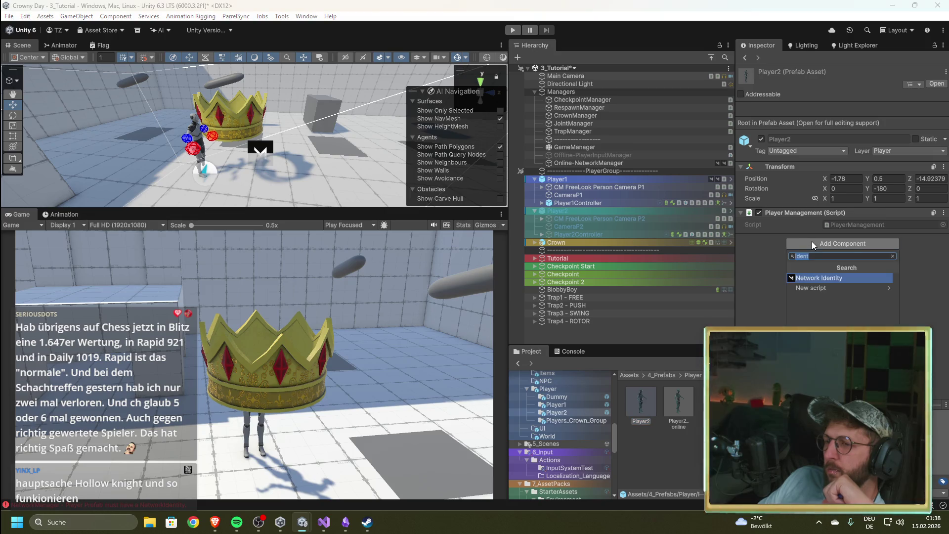
click(822, 288)
click(834, 293)
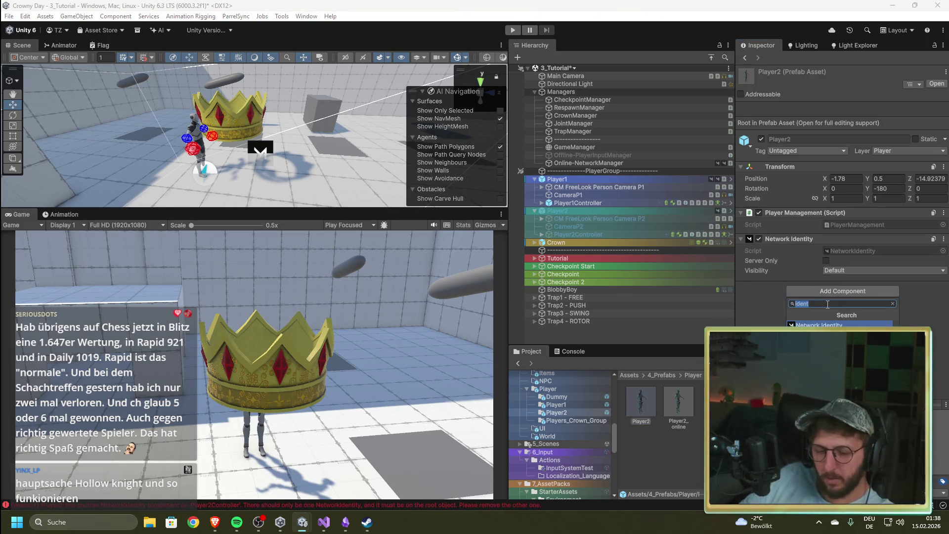
text(transf)
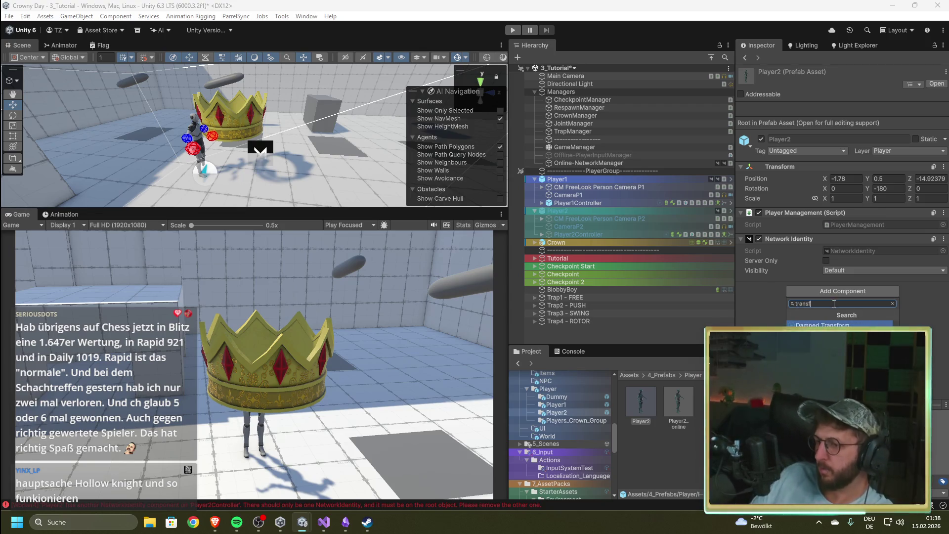
key(Escape)
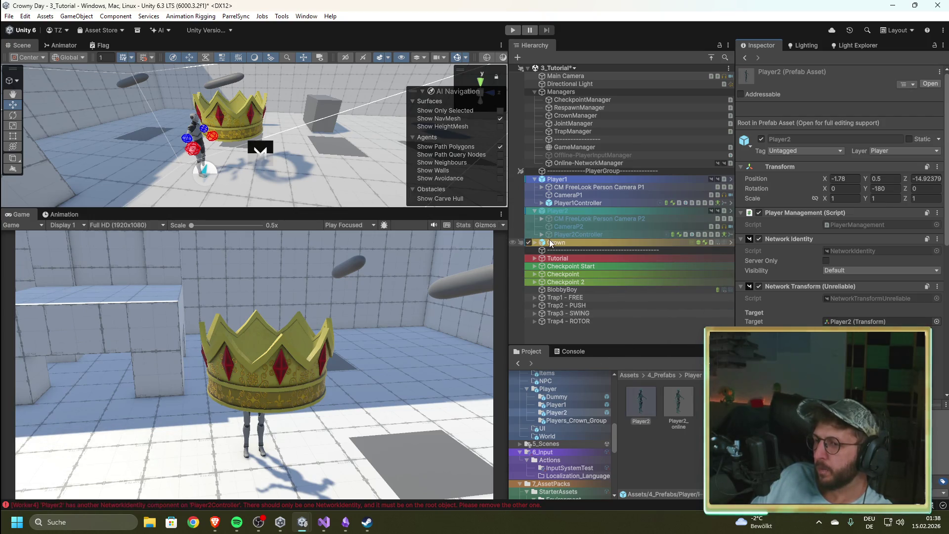
Drag Player2Controller into the Network Transform's target, then revisit the prefab's target transform picker.
click(557, 212)
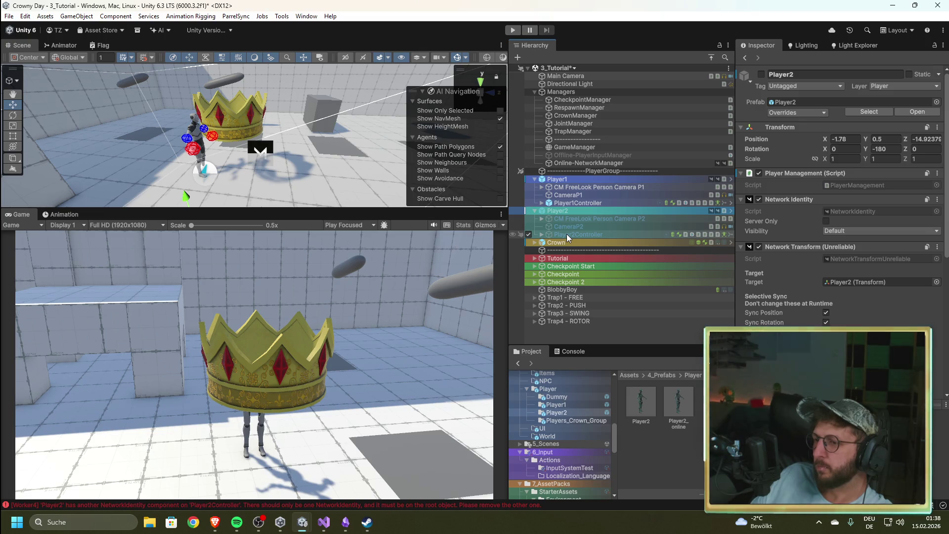
drag(568, 235, 879, 288)
click(645, 402)
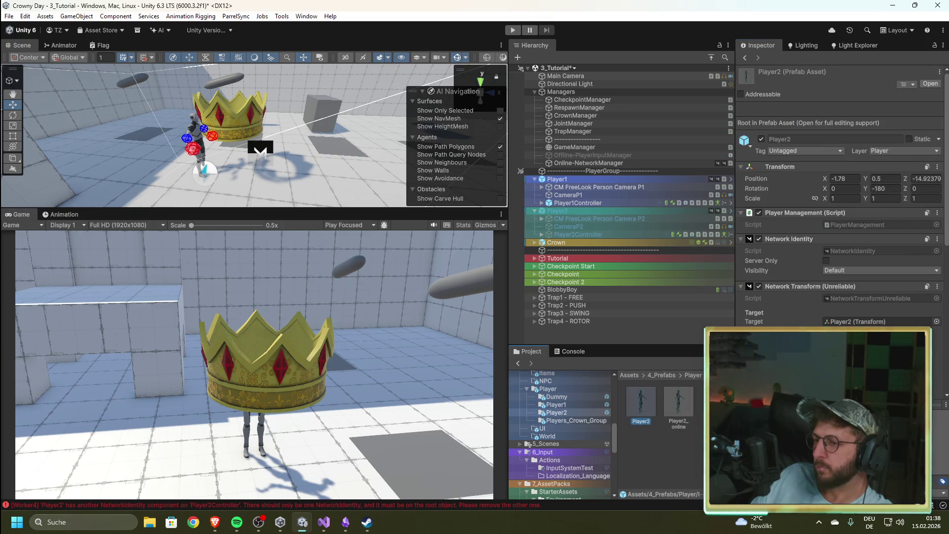
click(936, 322)
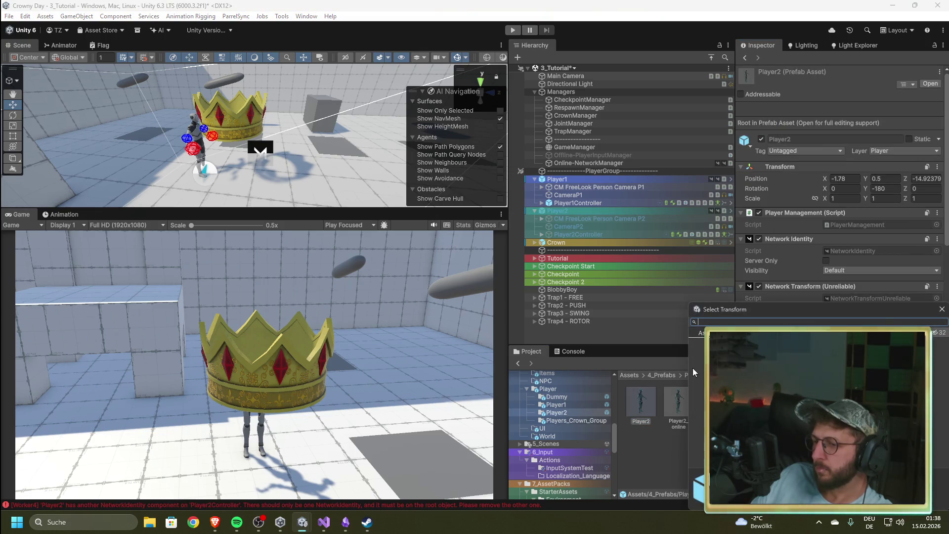
click(942, 309)
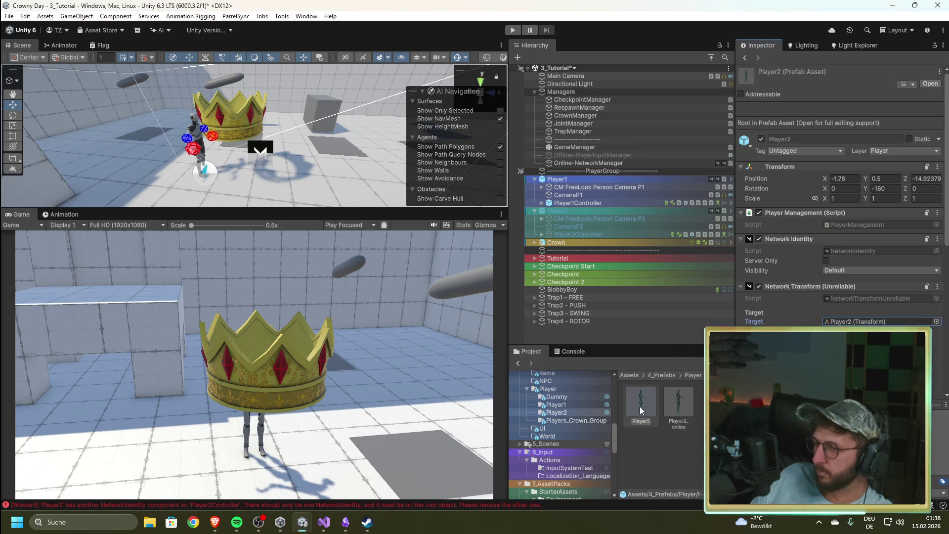
In Player2's prefab mode, set Player2Controller as the Network Transform target.
double_click(651, 404)
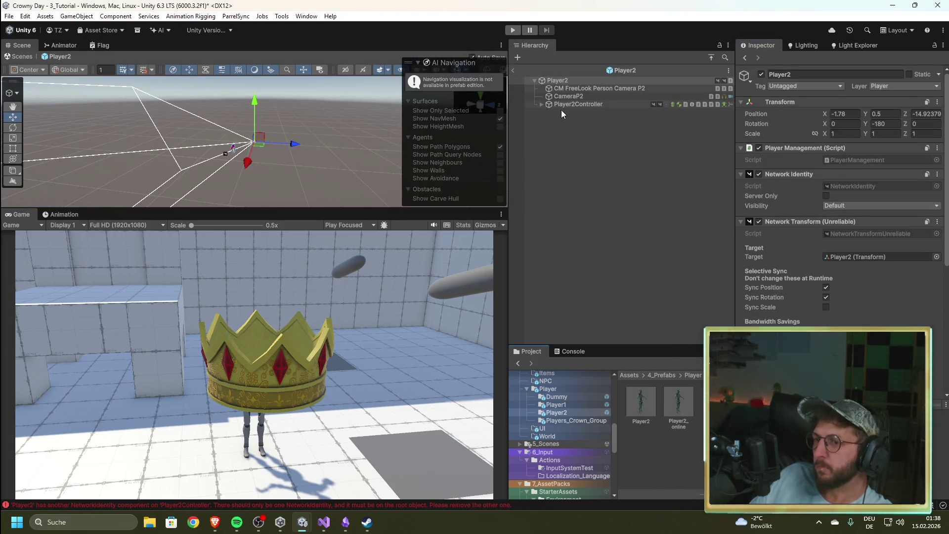
drag(570, 104, 855, 257)
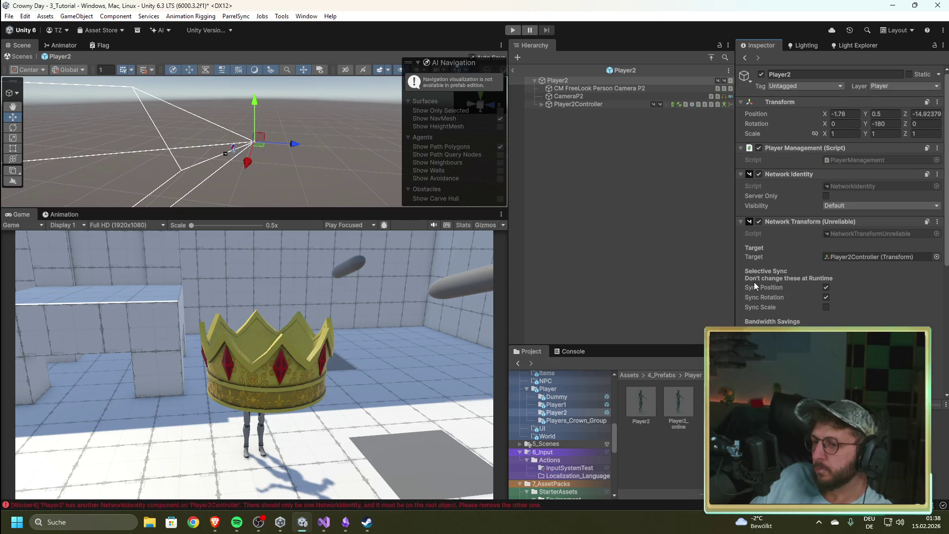
click(514, 69)
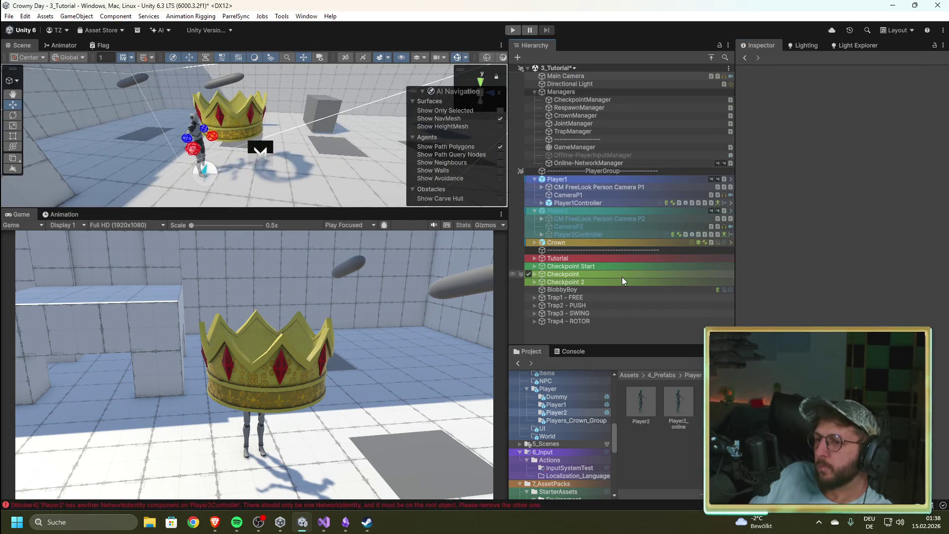
Remove the duplicate Network Transform component from Player2Controller inside the Player2 prefab.
double_click(647, 405)
click(589, 103)
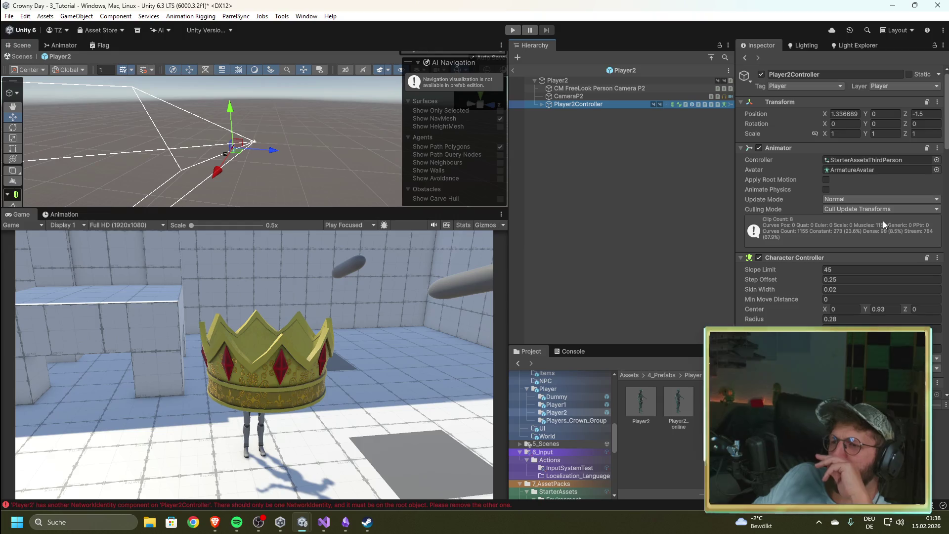
scroll(884, 223, down, 10)
scroll(863, 252, down, 15)
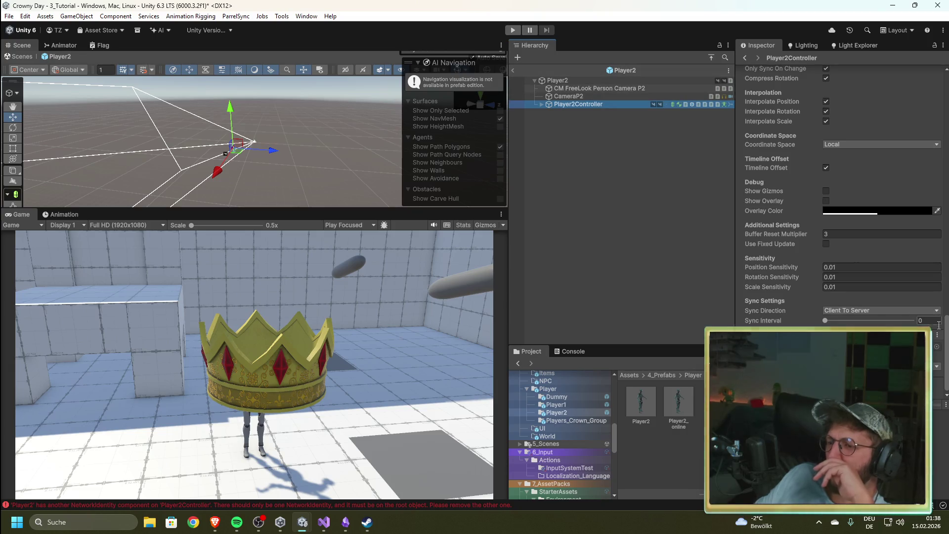
scroll(840, 198, up, 3)
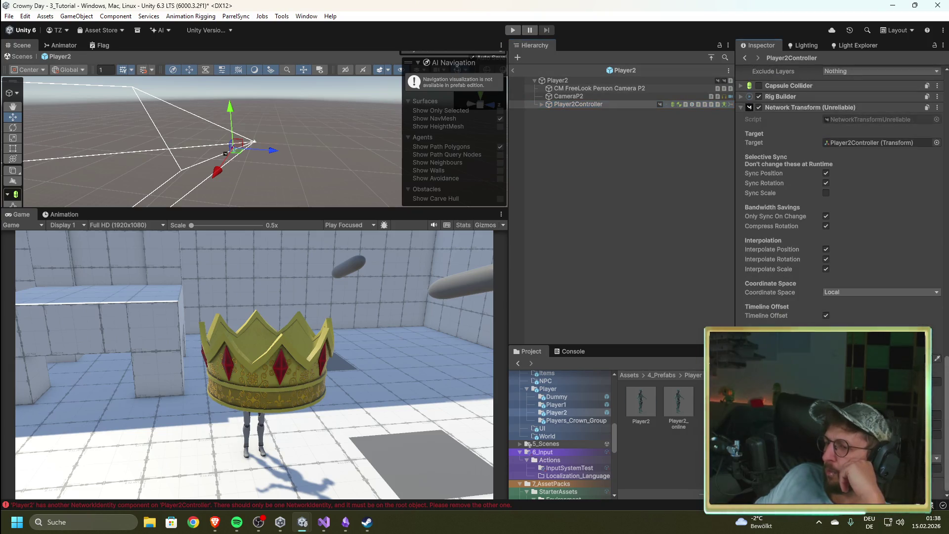
click(937, 108)
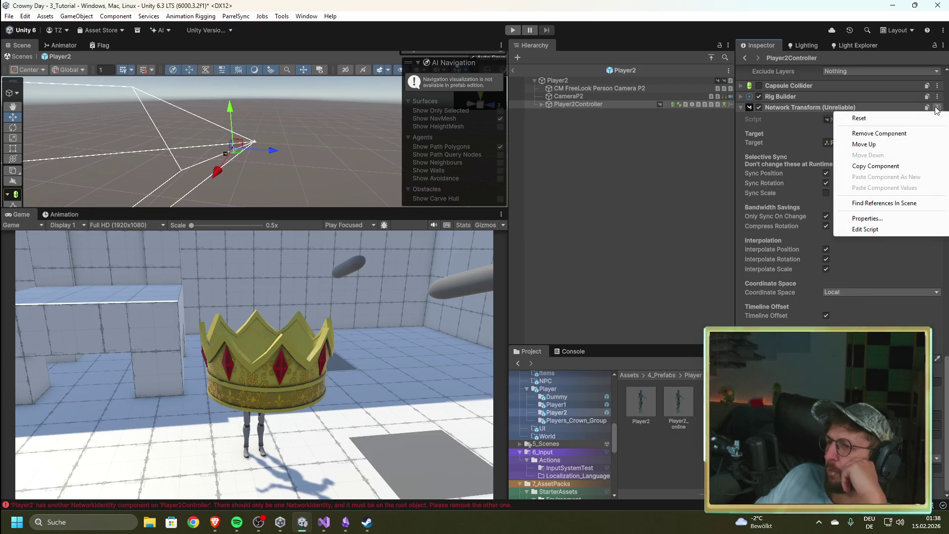
click(883, 139)
Check the Player2 prefab root's components, then exit to the scene and inspect Player2.
click(658, 82)
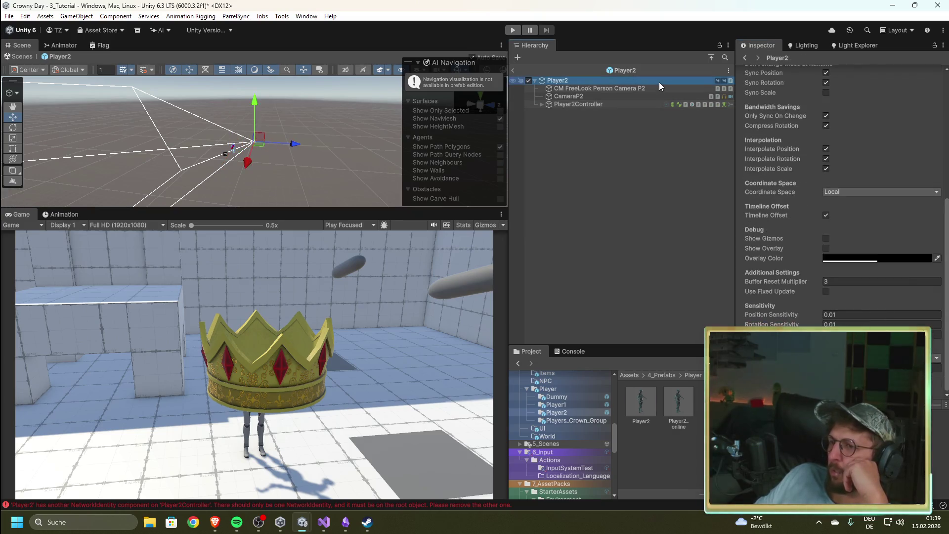
scroll(840, 198, up, 5)
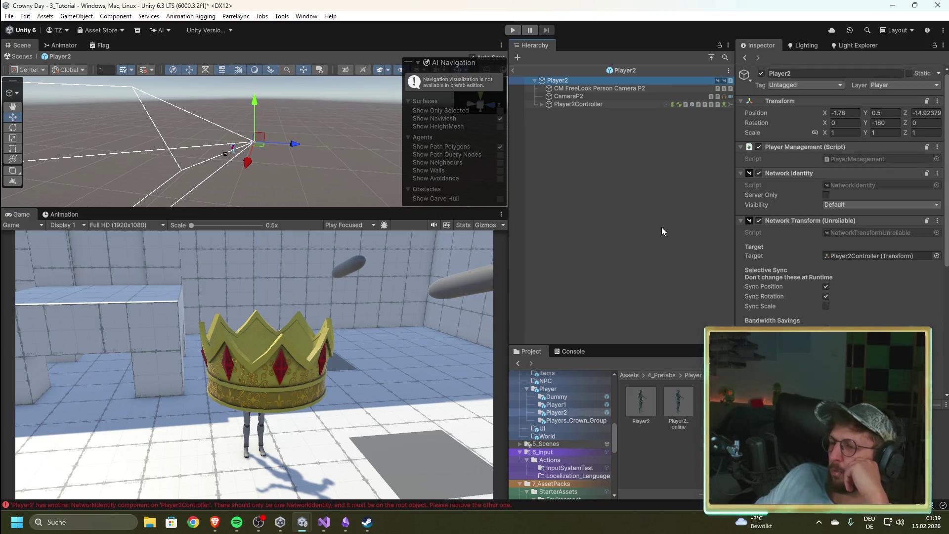
click(513, 73)
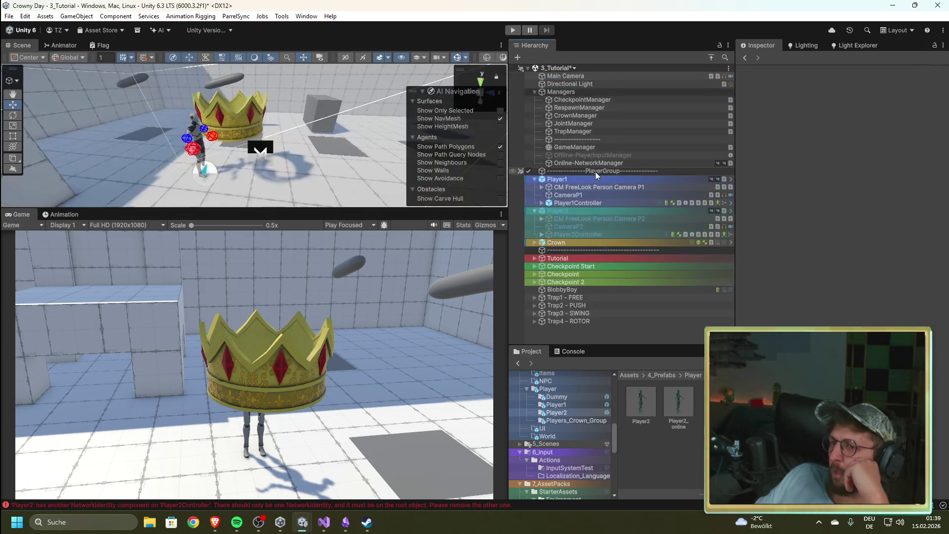
click(597, 210)
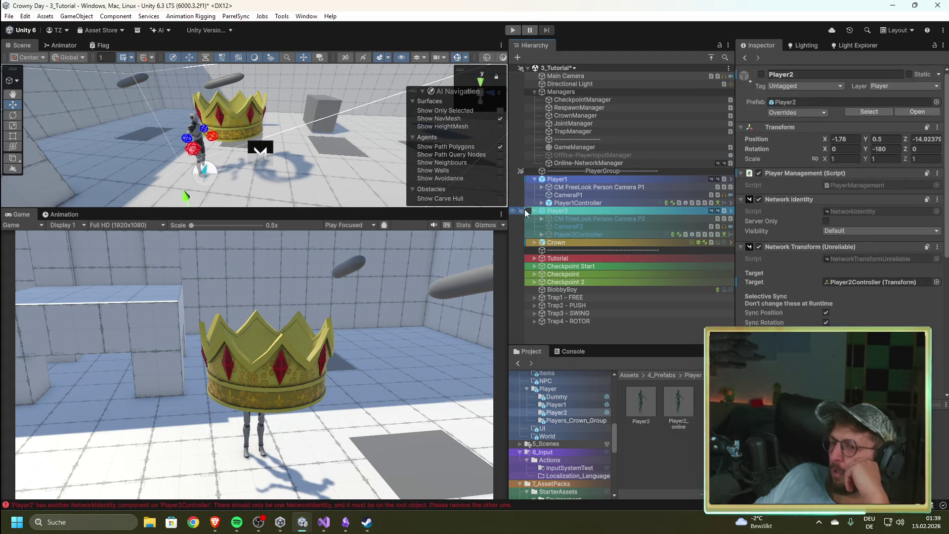
click(511, 30)
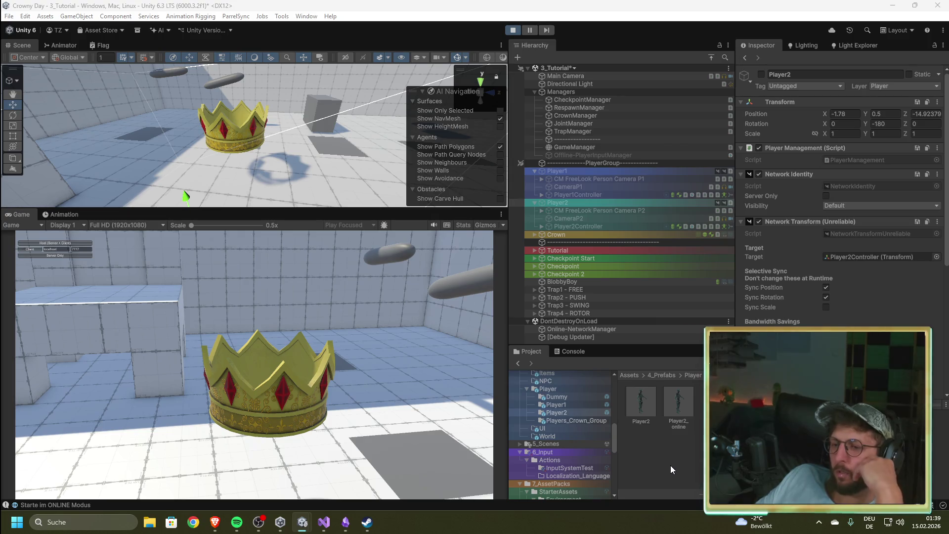
click(64, 243)
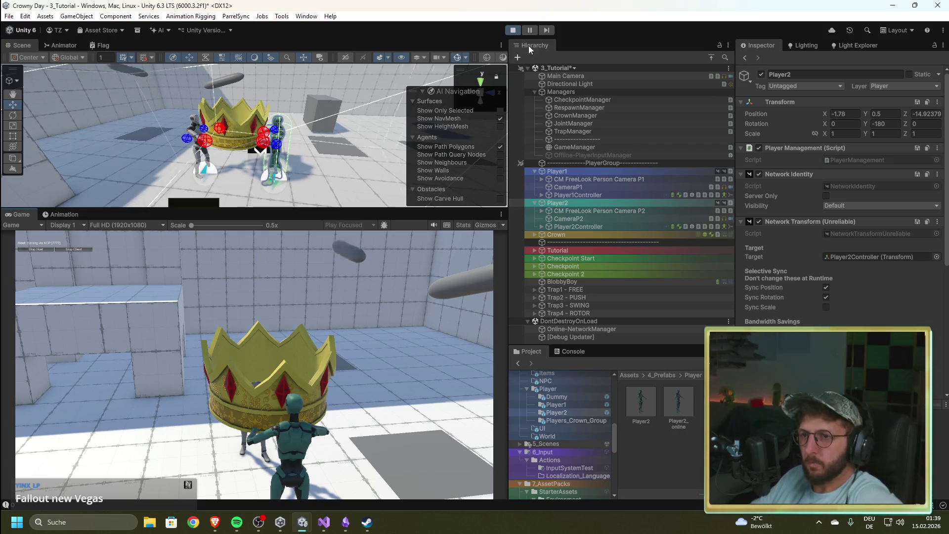
click(514, 31)
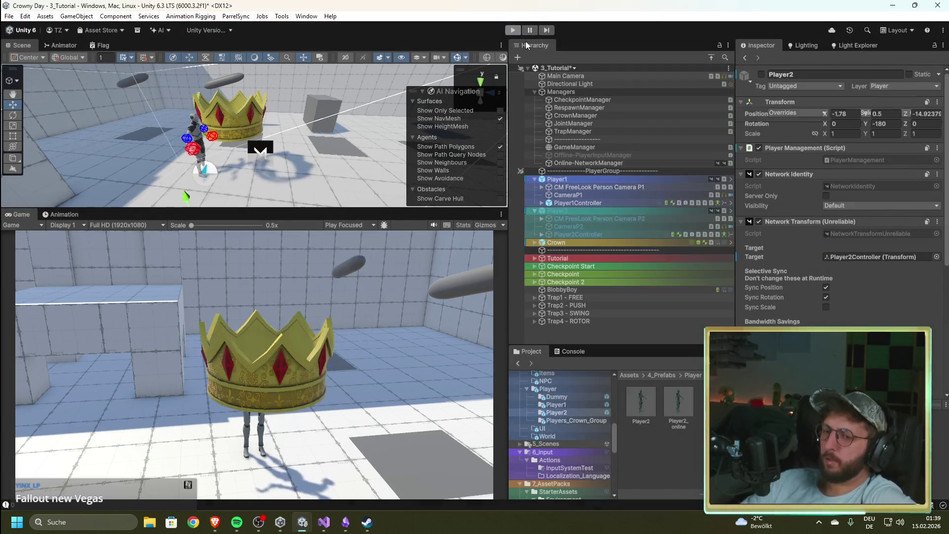
Remove Network Identity and Network Transform (Unreliable) from the scene's Player2, then enter Play mode.
click(575, 209)
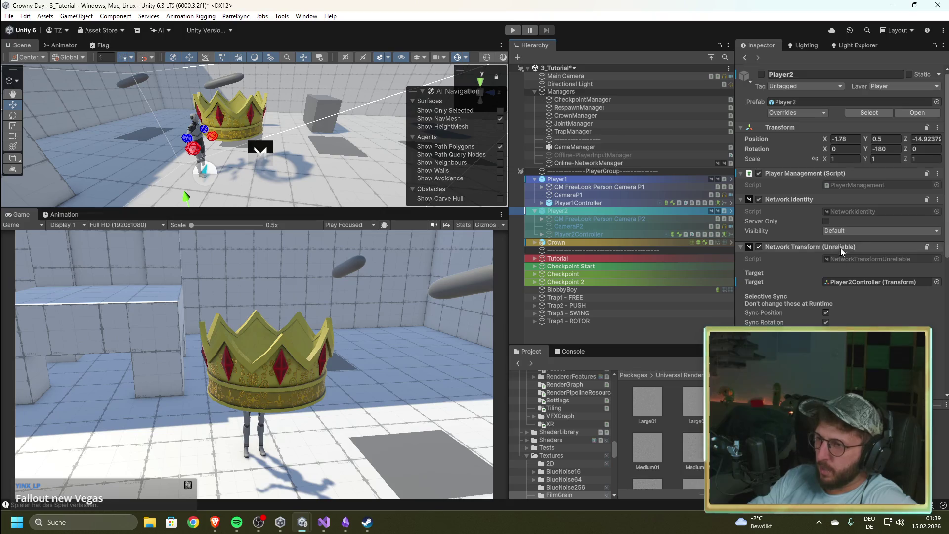
click(937, 199)
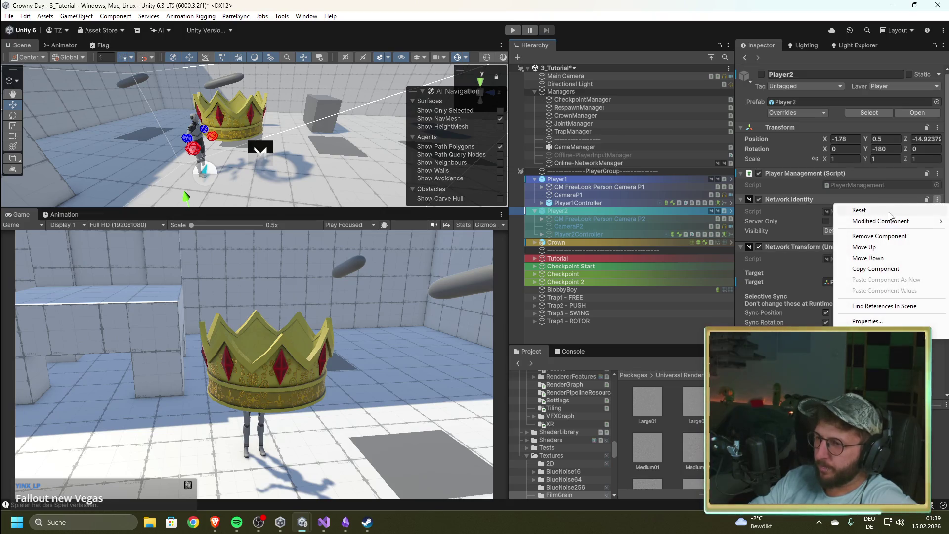
click(882, 237)
click(931, 212)
click(894, 251)
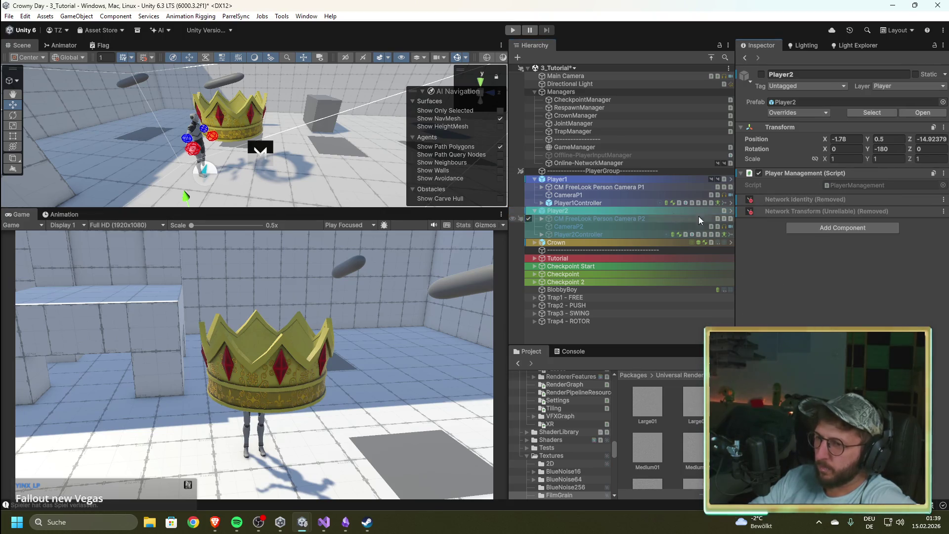
click(512, 30)
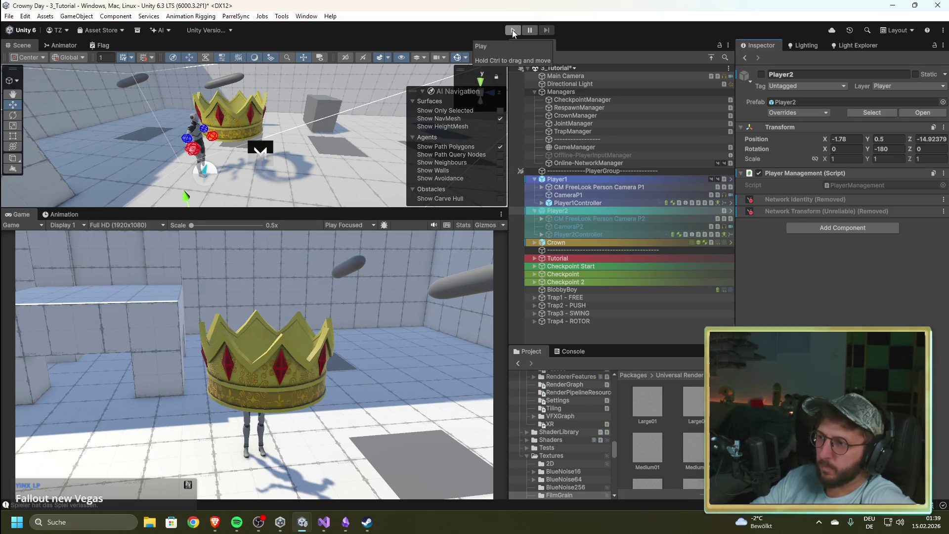
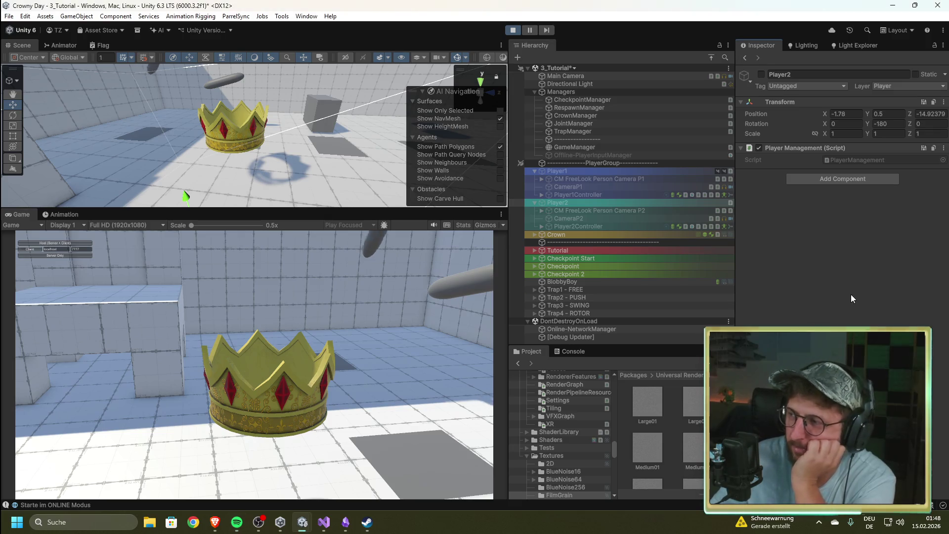
Host the game, stop it, and inspect the Online-NetworkManager settings and Console.
click(48, 242)
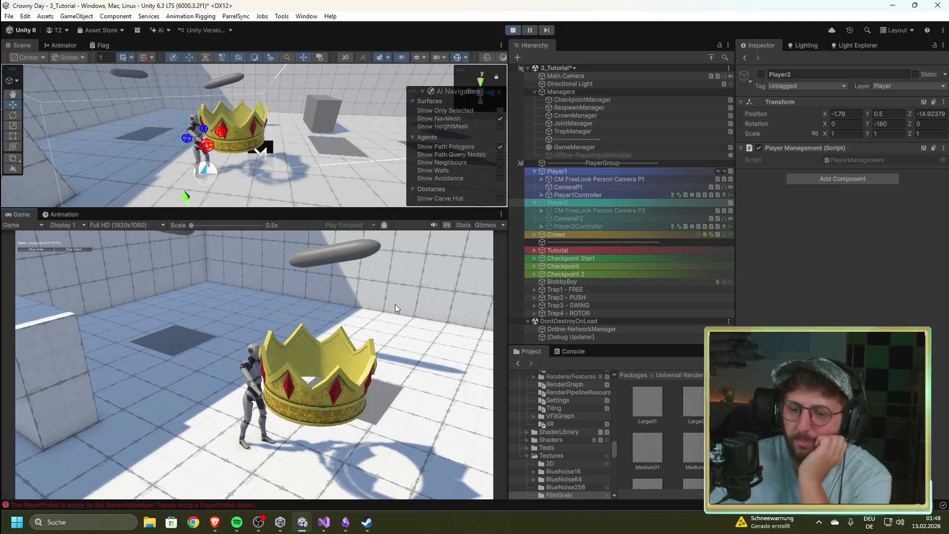
click(513, 30)
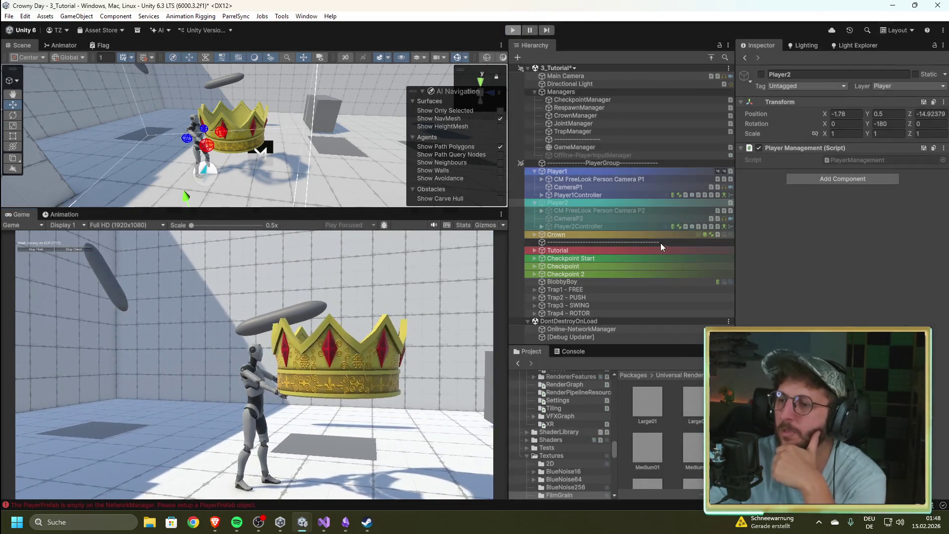
click(622, 162)
scroll(790, 308, down, 5)
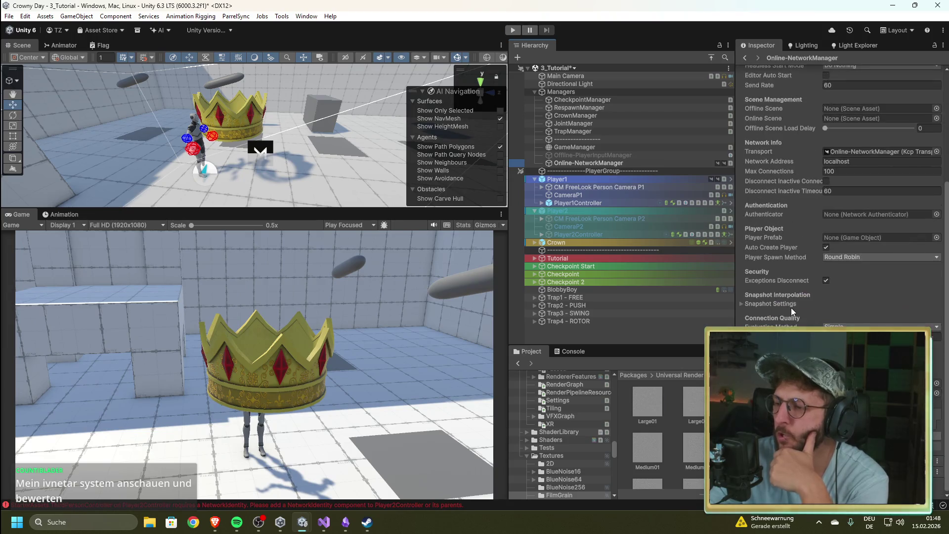
click(567, 352)
Drag Player2 from 4_Prefabs/Player into the Online-NetworkManager's Player Prefab field, then enter Play mode.
click(529, 350)
scroll(601, 459, up, 3)
scroll(588, 432, up, 10)
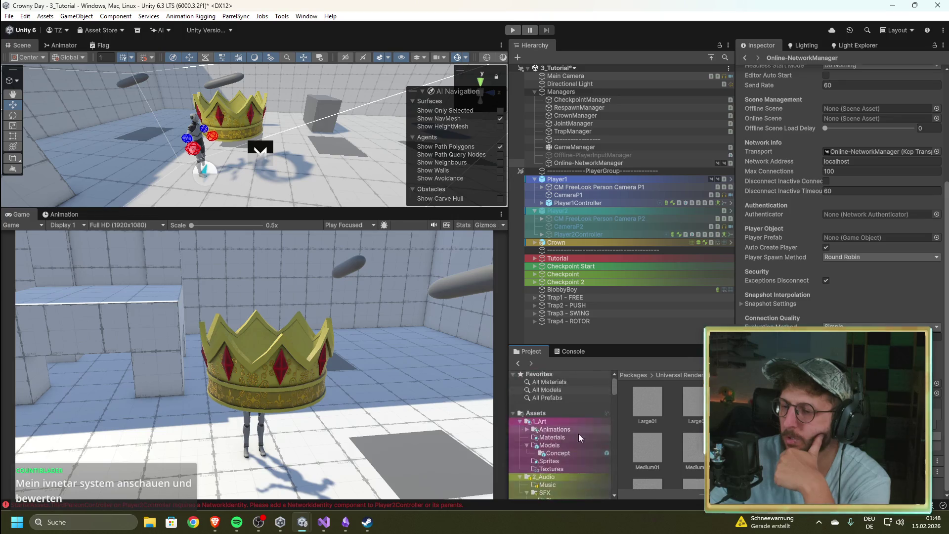
click(578, 393)
drag(680, 406, 880, 237)
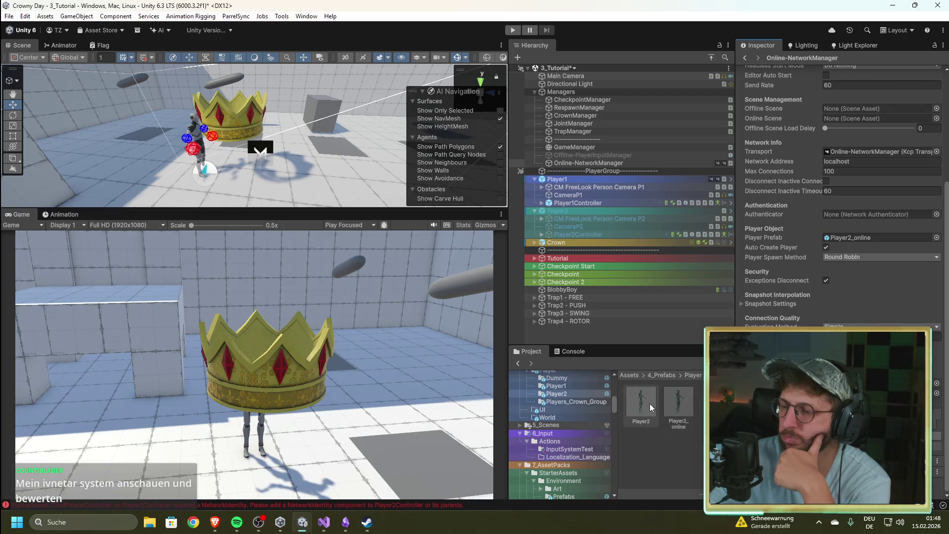
mouse_move(639, 410)
mouse_down()
mouse_move(803, 370)
mouse_move(838, 238)
mouse_up()
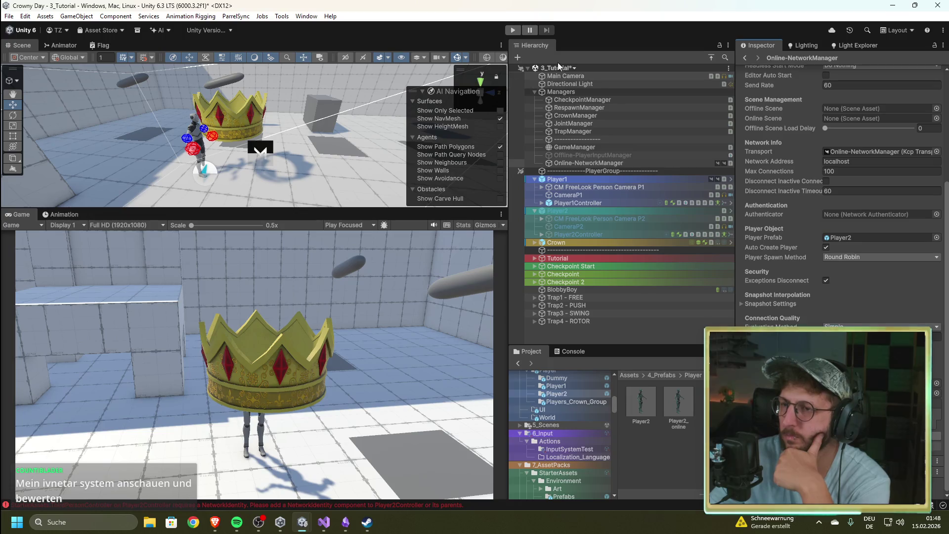
click(512, 30)
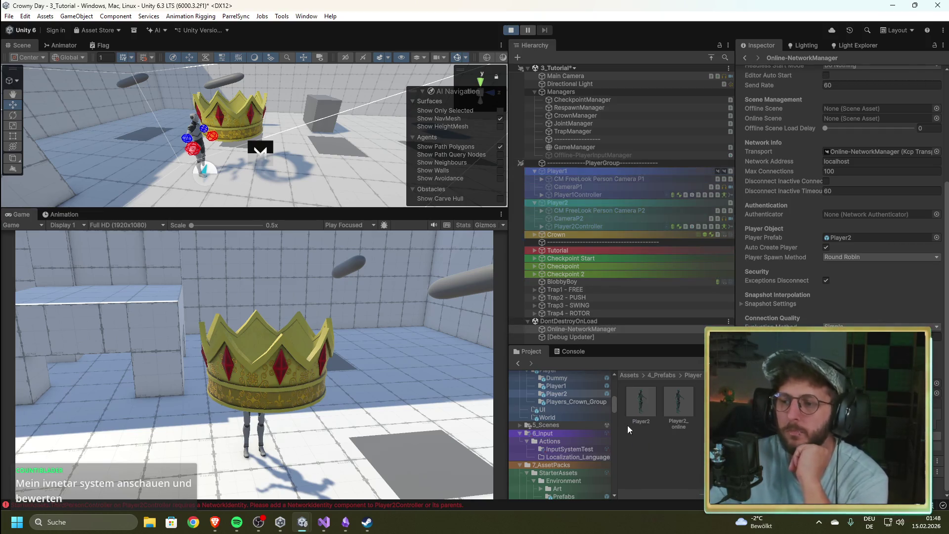
Host the game, check the Console, restart Play, host again and walk the character around.
click(65, 243)
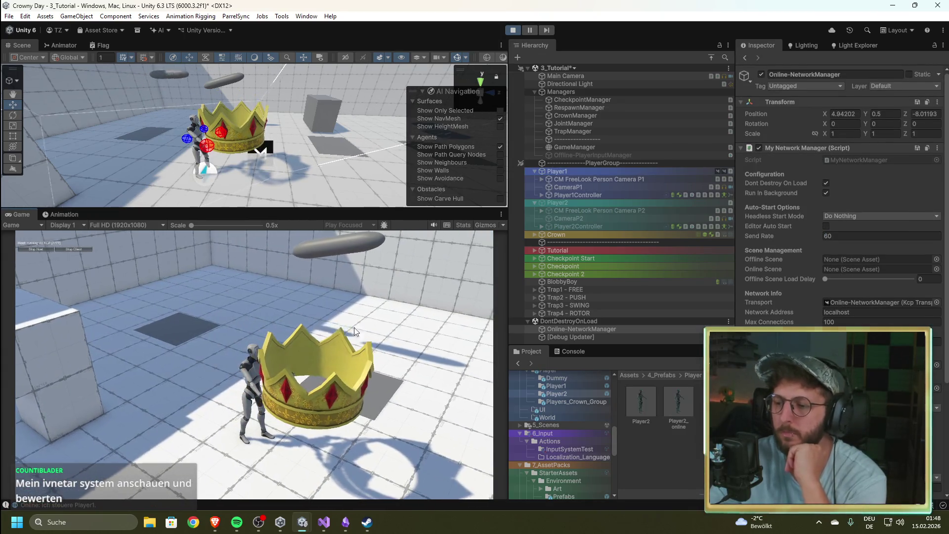
click(572, 351)
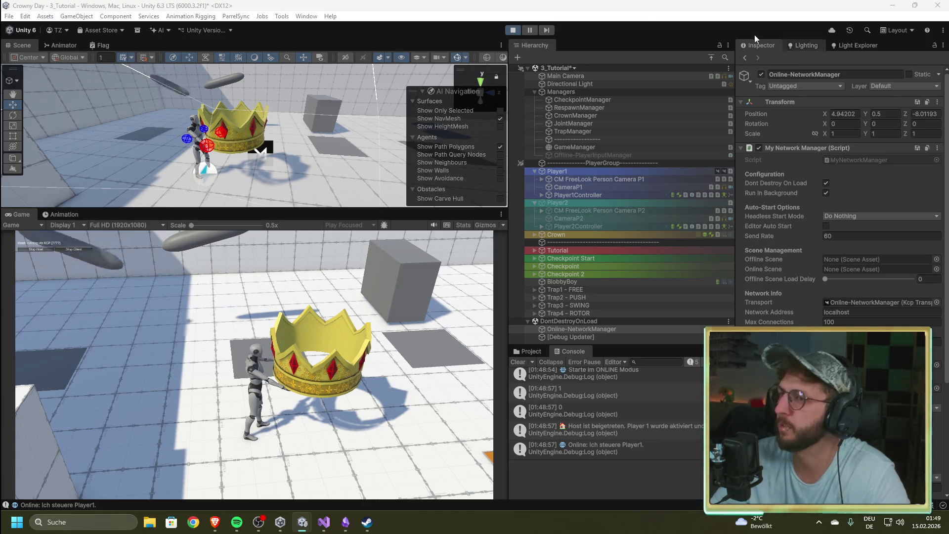
click(518, 31)
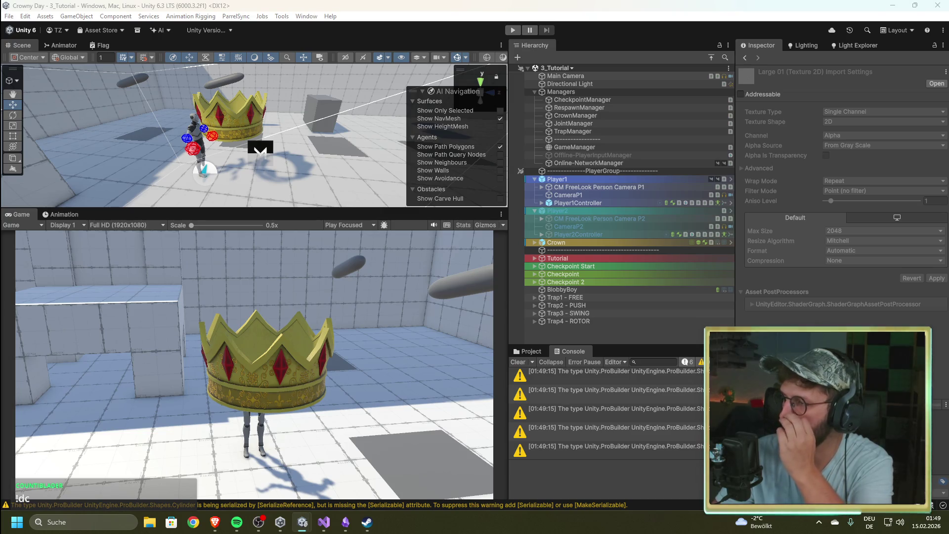
click(513, 30)
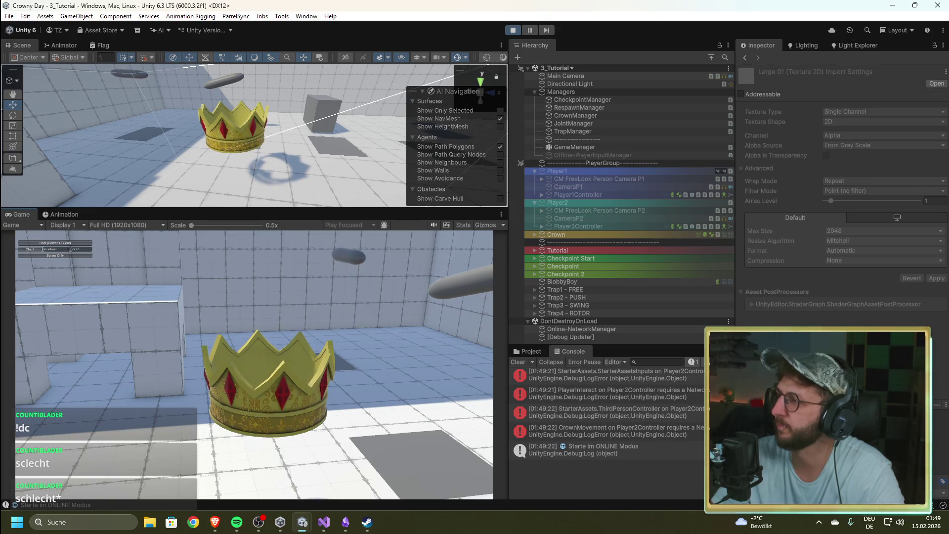
click(90, 243)
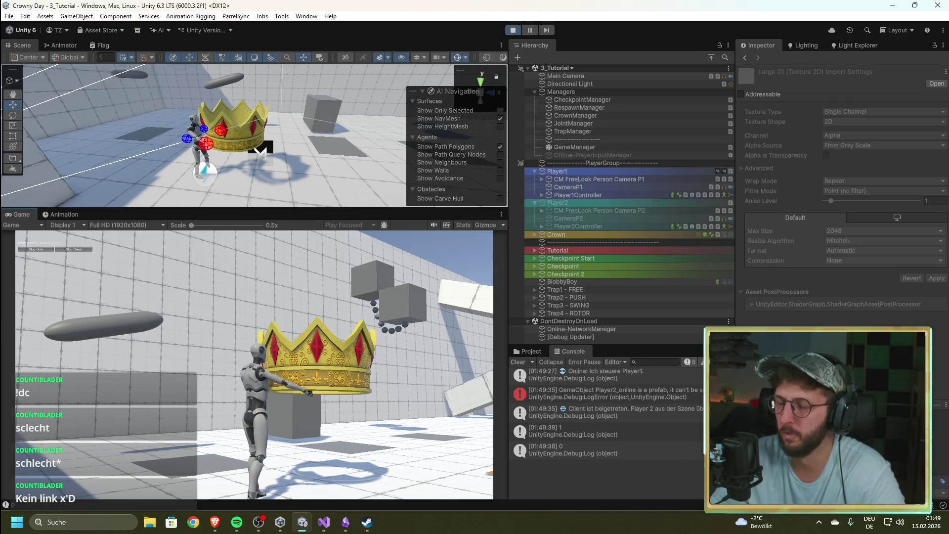
key(w)
key(w)
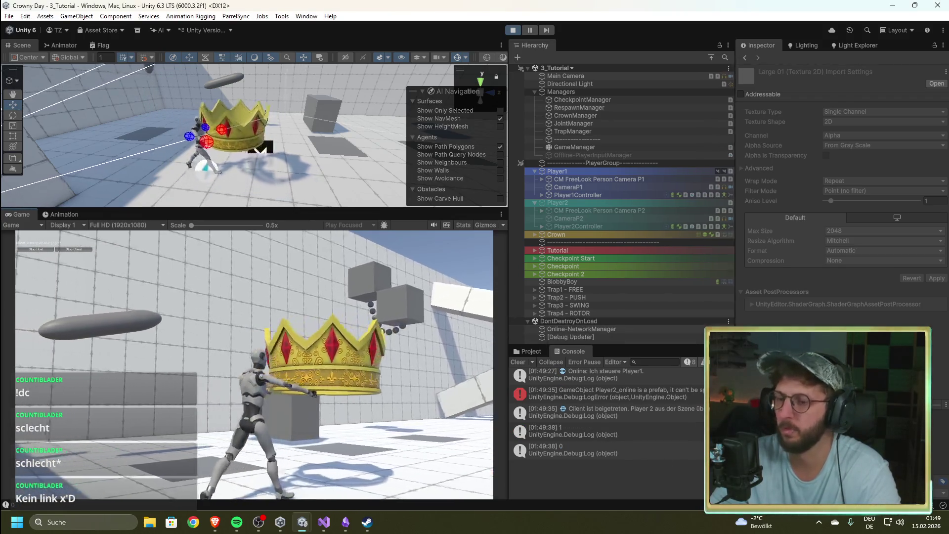
key(w)
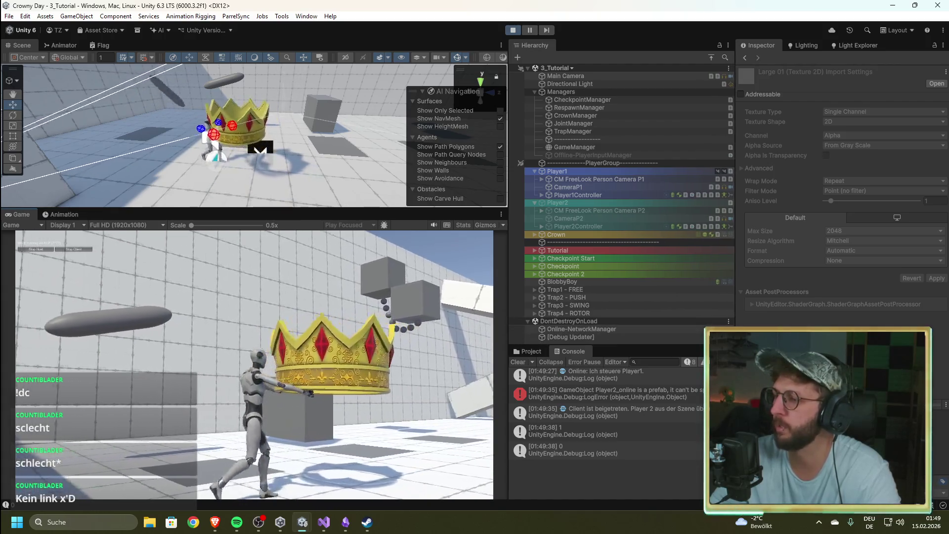
Follow the Player2_online 'is a prefab, can't be spawned' error's stack trace to its source line.
click(652, 393)
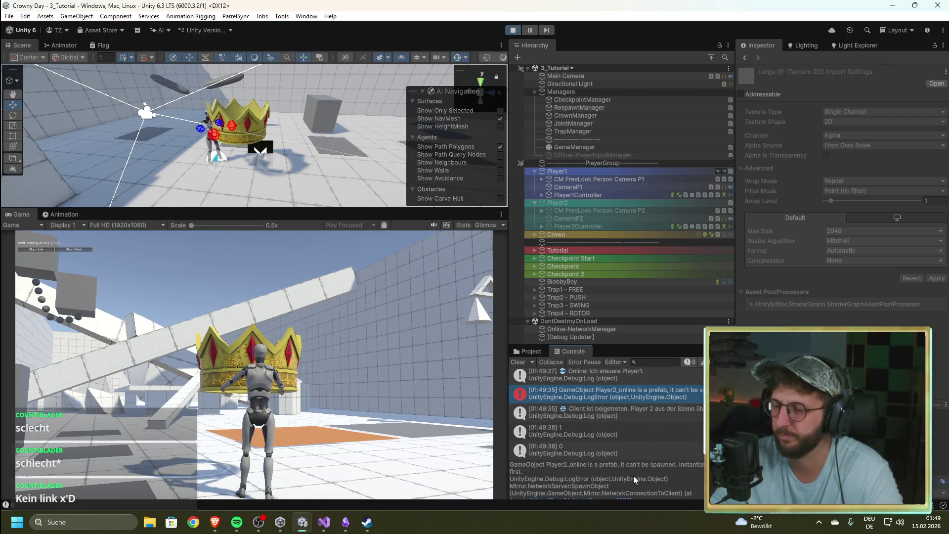
scroll(633, 475, down, 1)
click(623, 486)
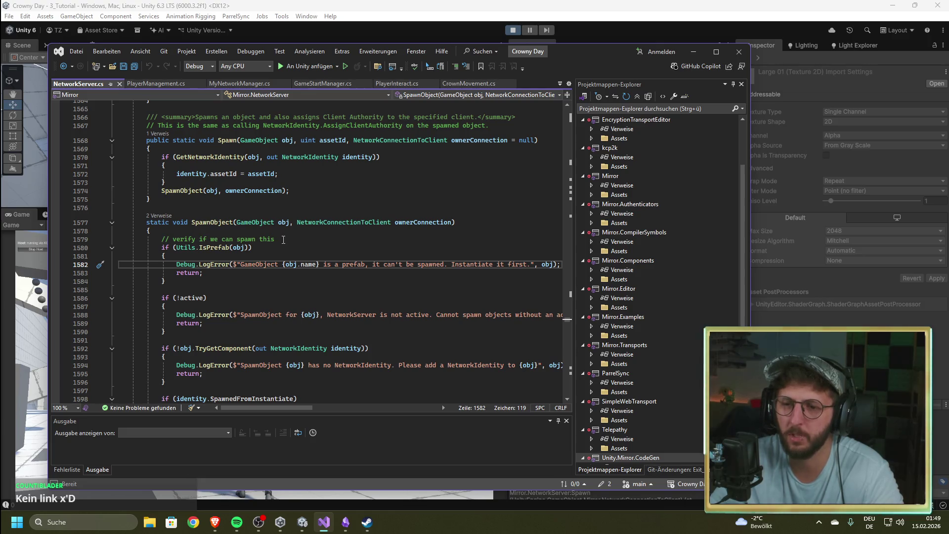
scroll(281, 256, down, 1)
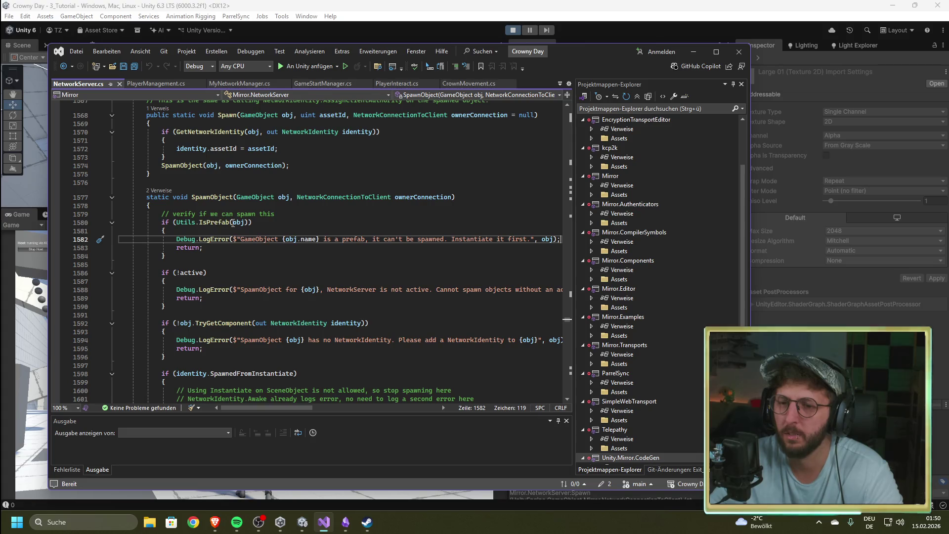
scroll(340, 248, down, 1)
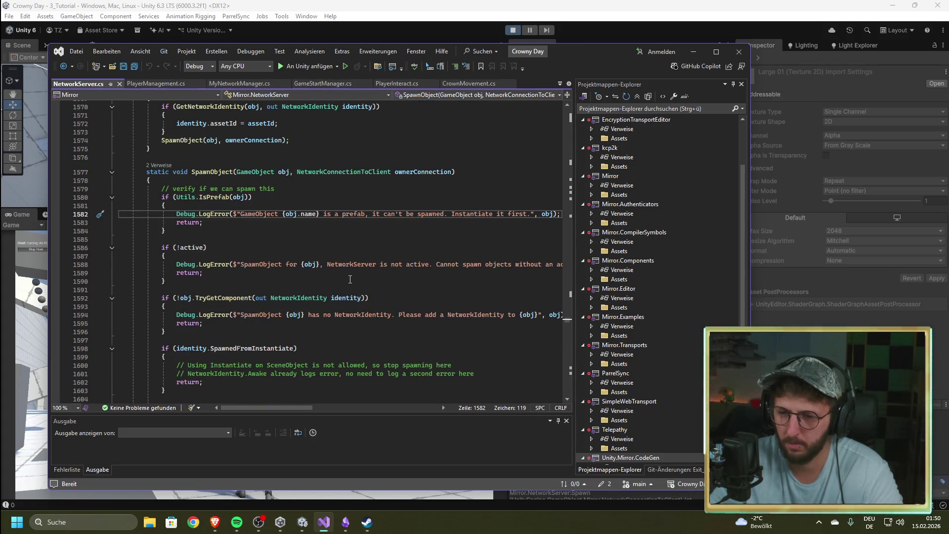
scroll(346, 281, down, 1)
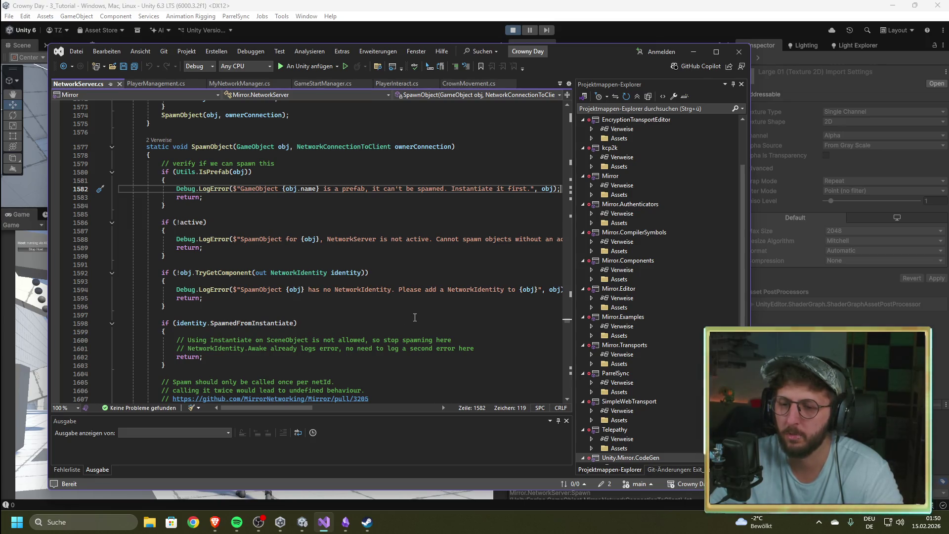
scroll(414, 317, down, 1)
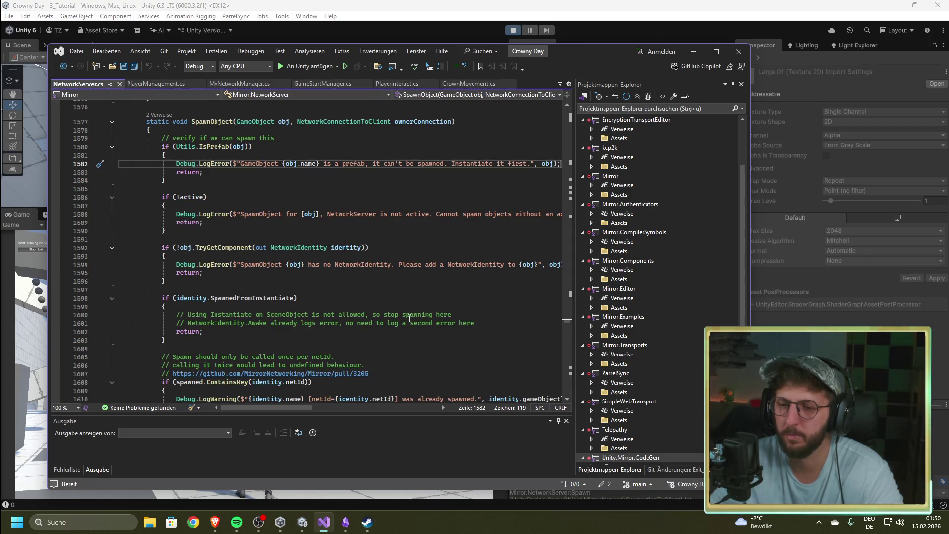
scroll(409, 319, down, 1)
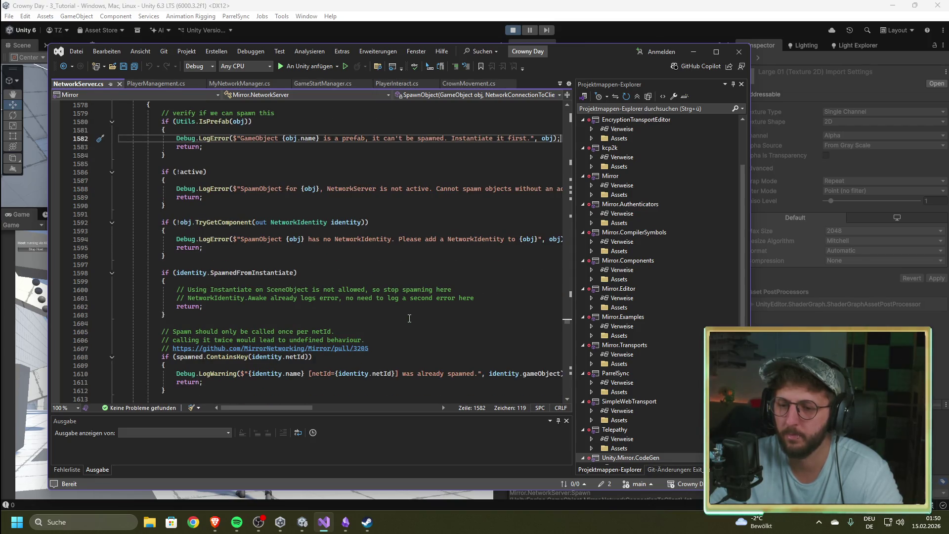
click(118, 84)
key(alt+Tab)
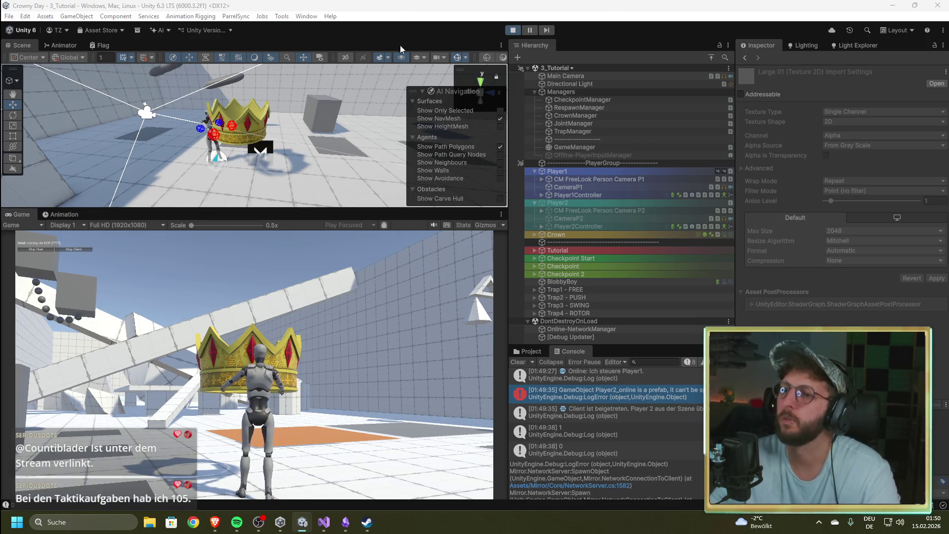
Exit Play mode with Ctrl+P to review Player2Controller's missing NetworkIdentity errors.
key(ctrl+p)
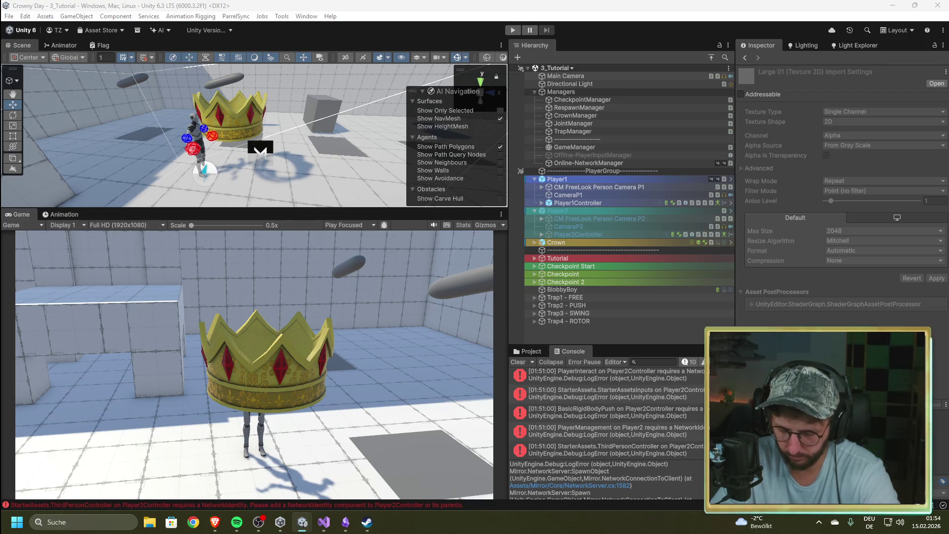
Launch Discord from Windows search and switch over to its window.
key(super)
text(discord)
key(Return)
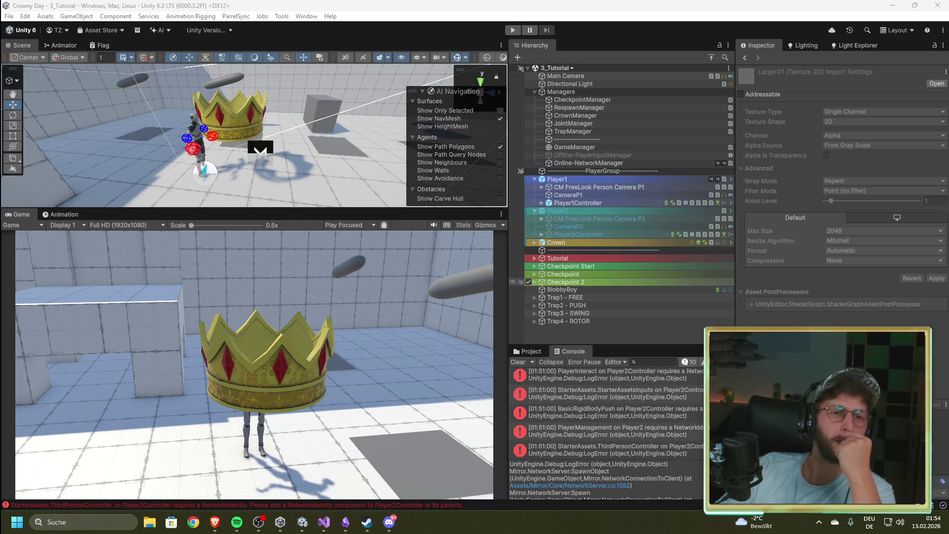
key(alt+Tab)
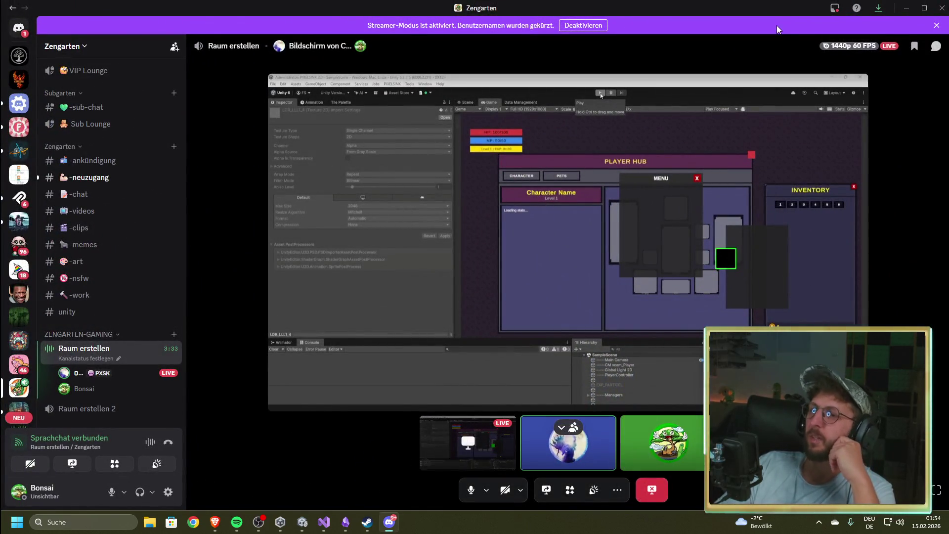
Un-maximize Discord, enlarge it to full screen height, and shift it left beside Unity.
mouse_move(828, 9)
mouse_down()
mouse_move(525, 30)
mouse_move(593, 31)
mouse_up()
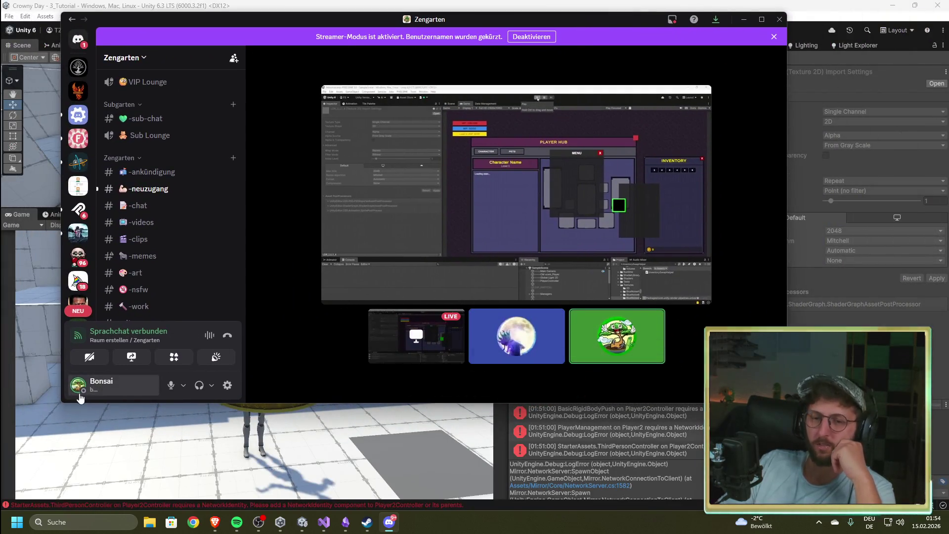
mouse_move(58, 403)
mouse_down()
mouse_move(27, 508)
mouse_move(6, 509)
mouse_up()
key(super+shift+Up)
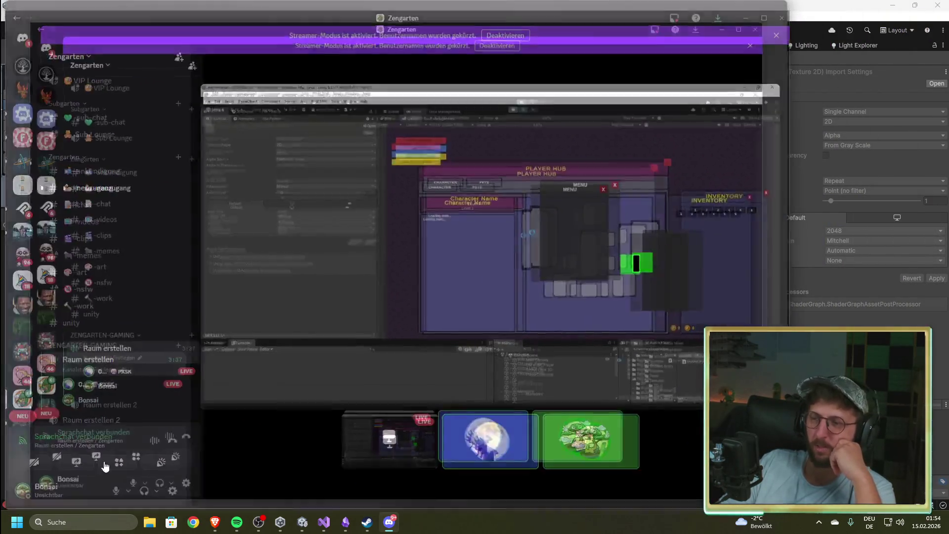
mouse_move(610, 7)
mouse_down()
mouse_move(512, 17)
mouse_move(524, 15)
mouse_up()
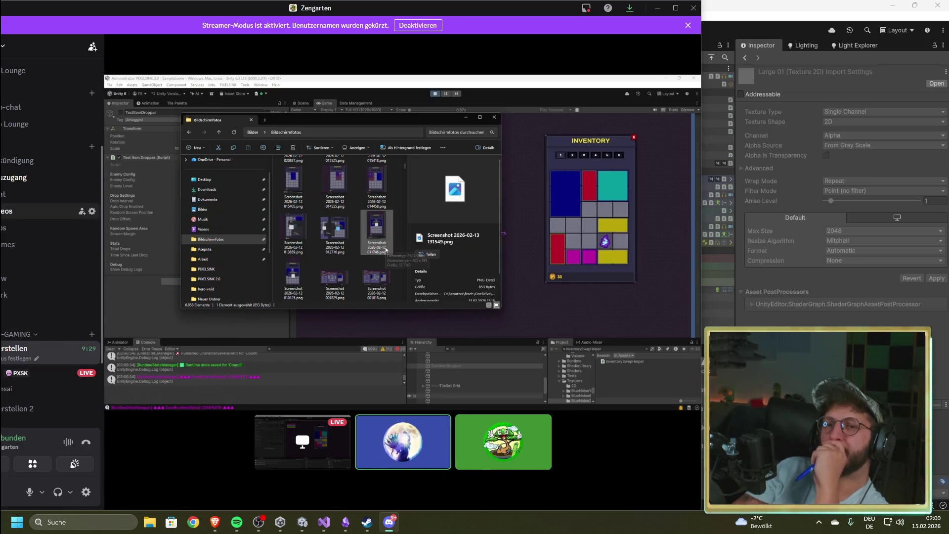
mouse_move(377, 9)
mouse_down()
mouse_move(494, 69)
mouse_move(419, 35)
mouse_up()
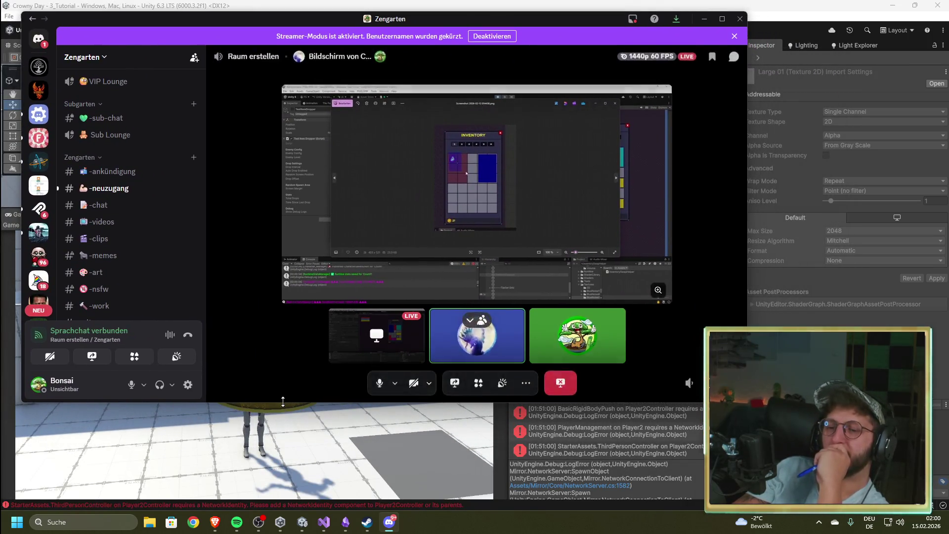
Make the Discord call window taller to show the channel list, then drag it away to reveal Unity.
drag(283, 401, 291, 487)
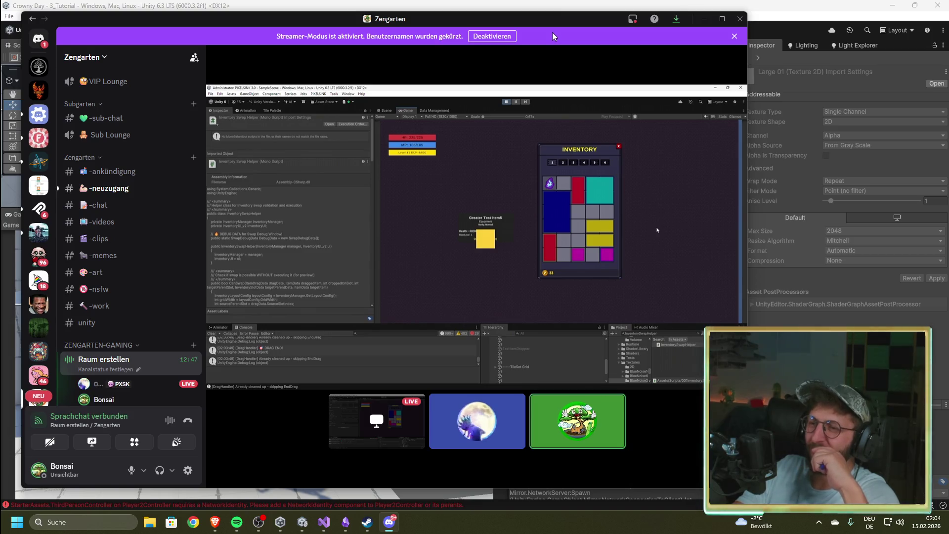
mouse_move(559, 163)
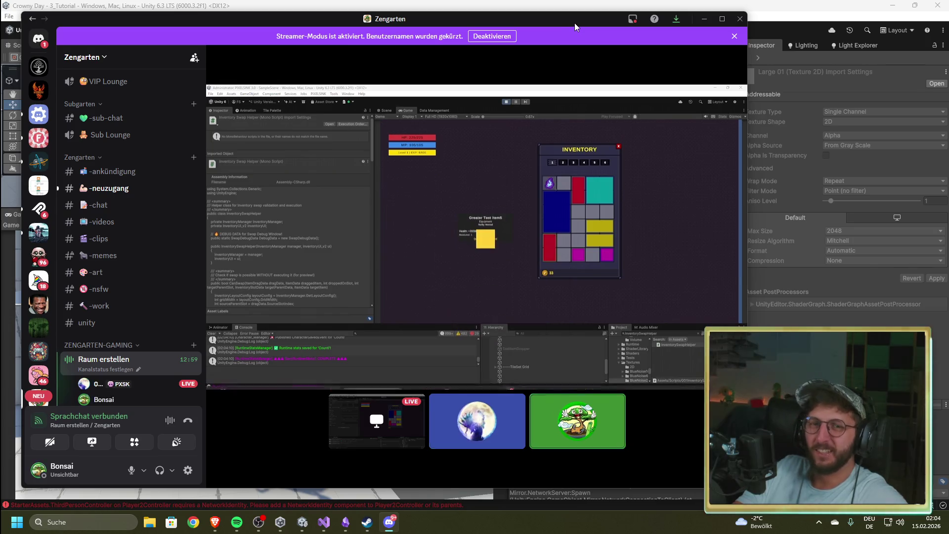
mouse_move(574, 21)
mouse_down()
mouse_move(586, 44)
mouse_move(637, 43)
mouse_move(638, 10)
mouse_up()
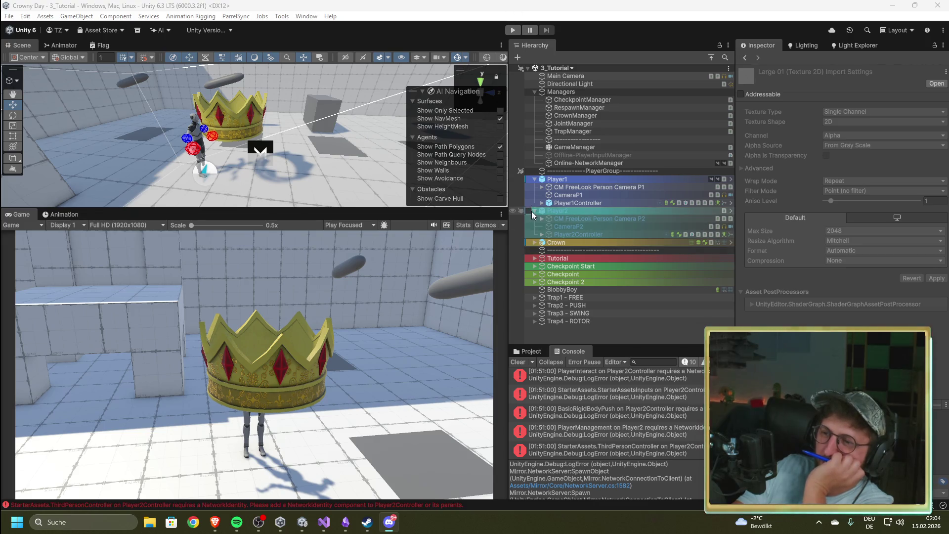
Untick Play Online on GameManager, then select TrapManager and view its script in Visual Studio.
click(586, 146)
click(826, 183)
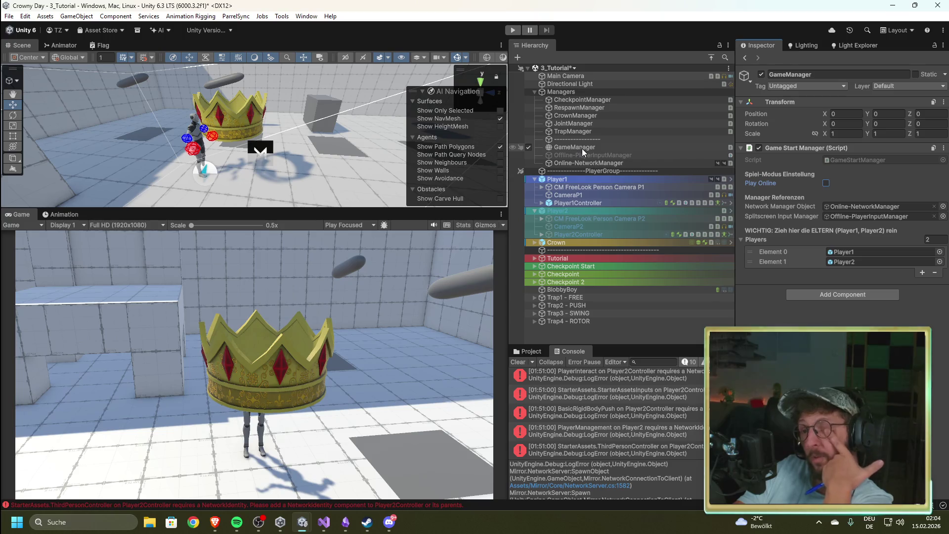
click(584, 131)
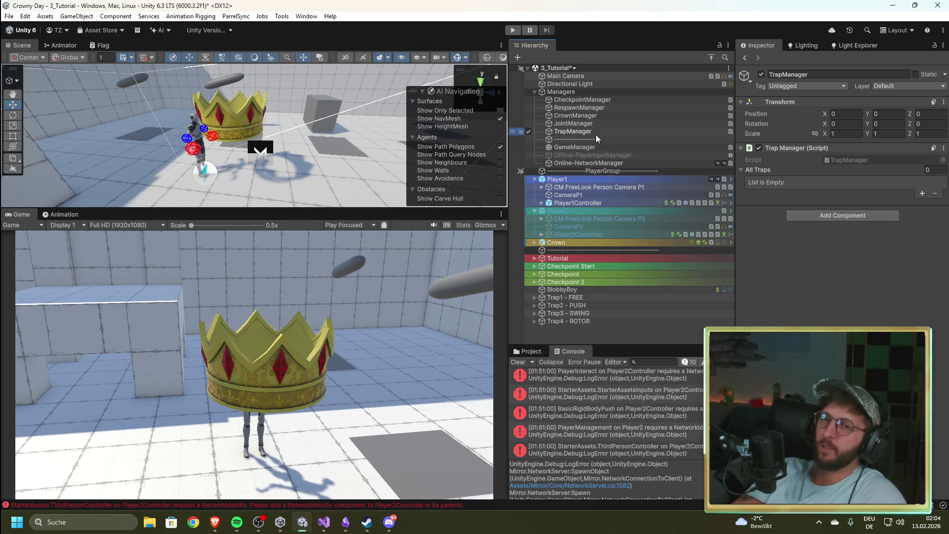
click(579, 124)
click(580, 132)
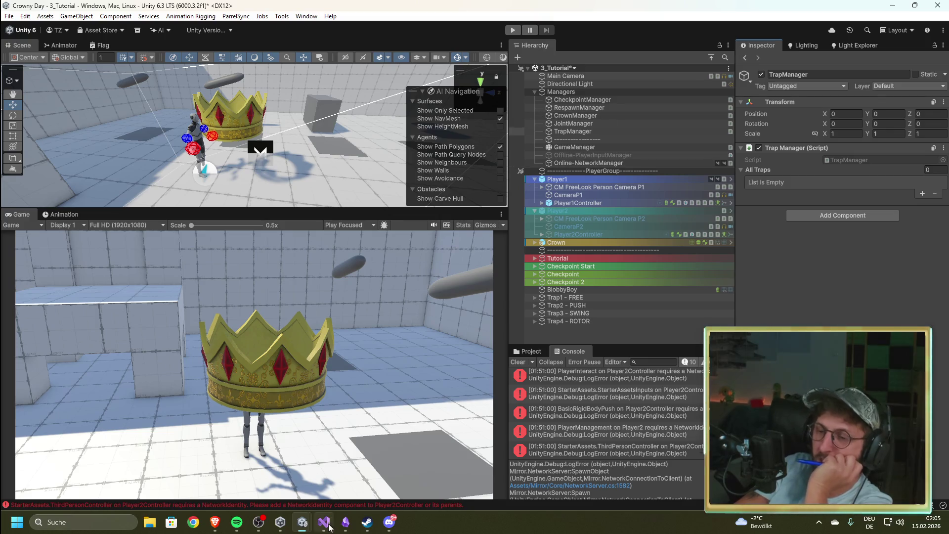
key(alt+Tab)
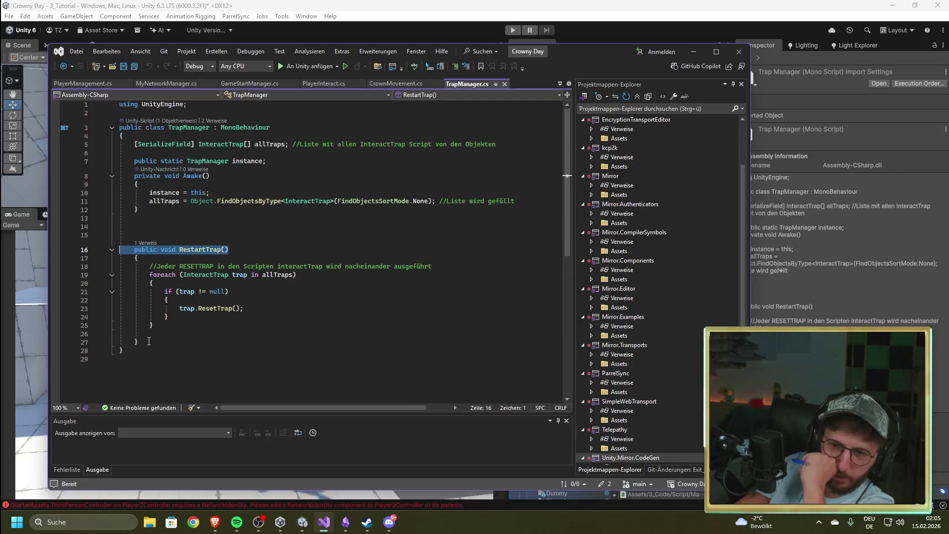
Select the RestartTrap method and the allTraps assignment on line 11 of Awake.
drag(164, 340, 120, 254)
click(287, 310)
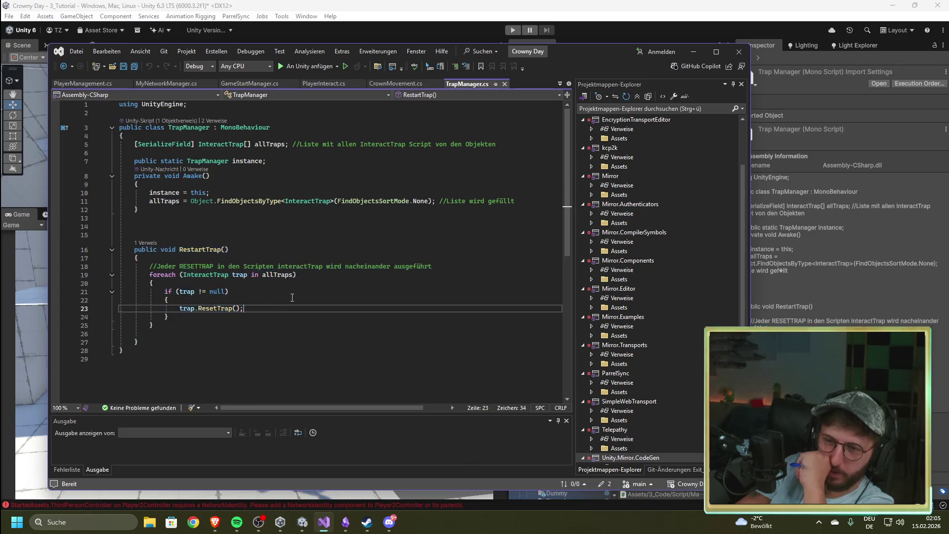
click(296, 218)
click(296, 176)
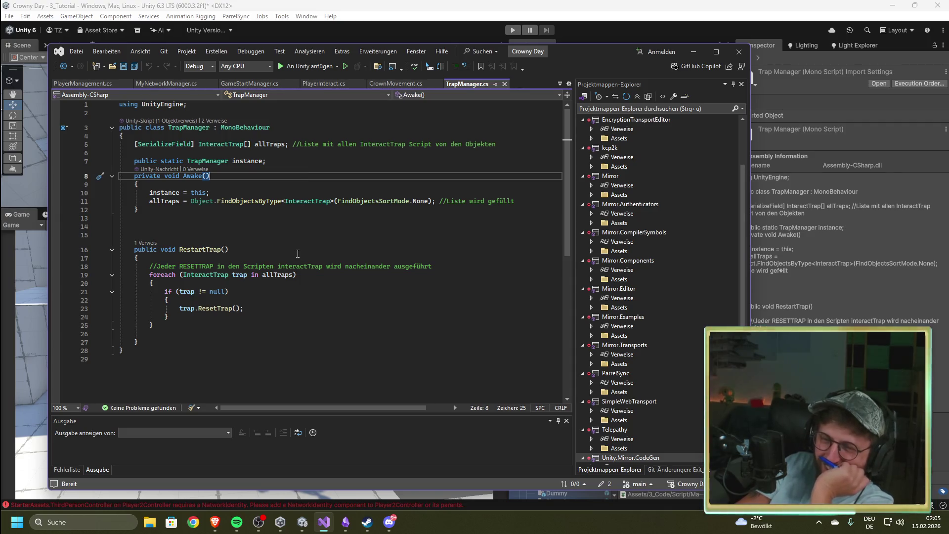
mouse_move(138, 201)
mouse_down()
mouse_move(516, 201)
mouse_move(434, 203)
mouse_up()
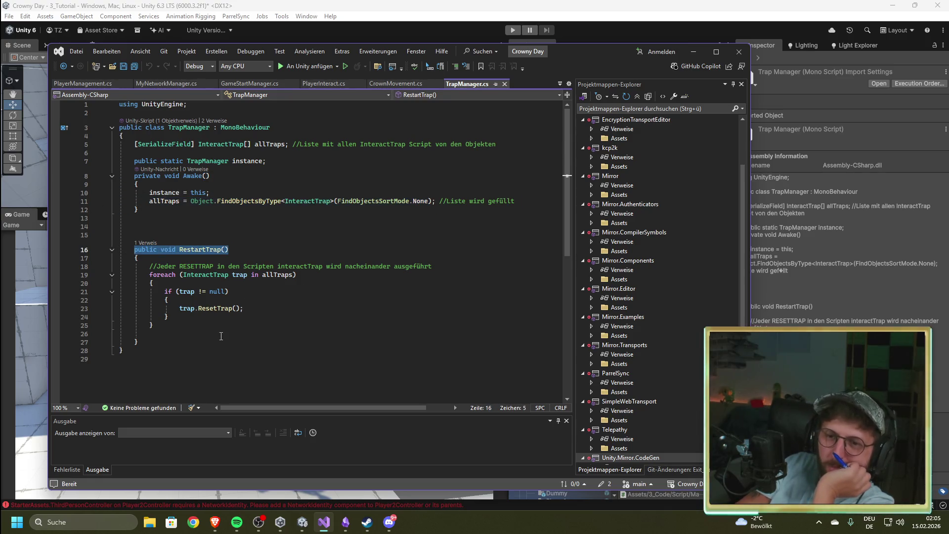
click(272, 317)
click(273, 308)
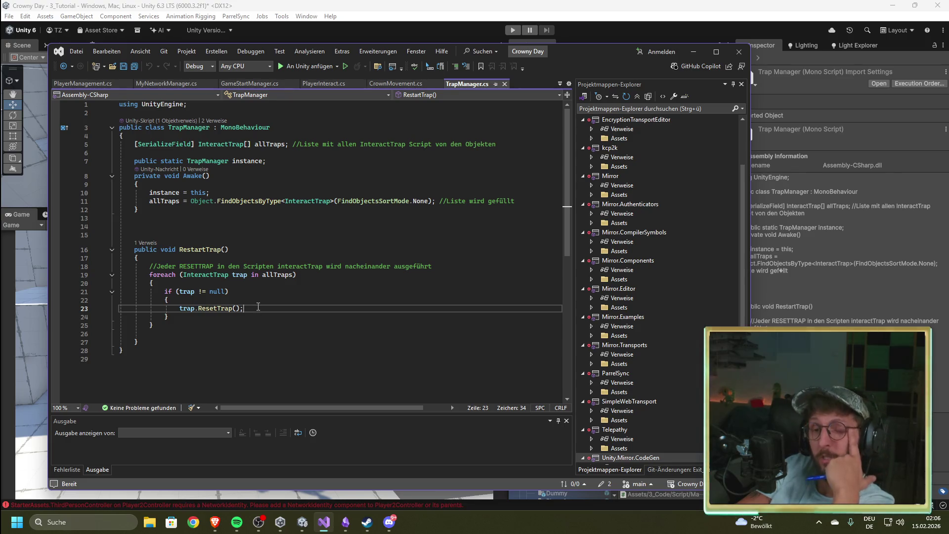
Highlight the FindObjectsByType<InteractTrap> call, then reselect the whole line-11 allTraps assignment.
click(259, 185)
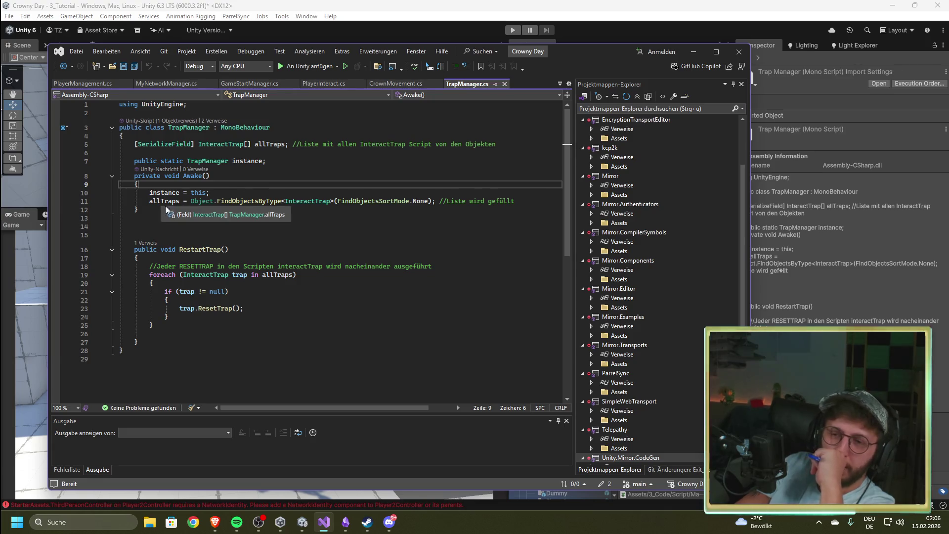
mouse_move(232, 202)
drag(218, 202, 274, 203)
click(316, 226)
click(326, 236)
click(313, 226)
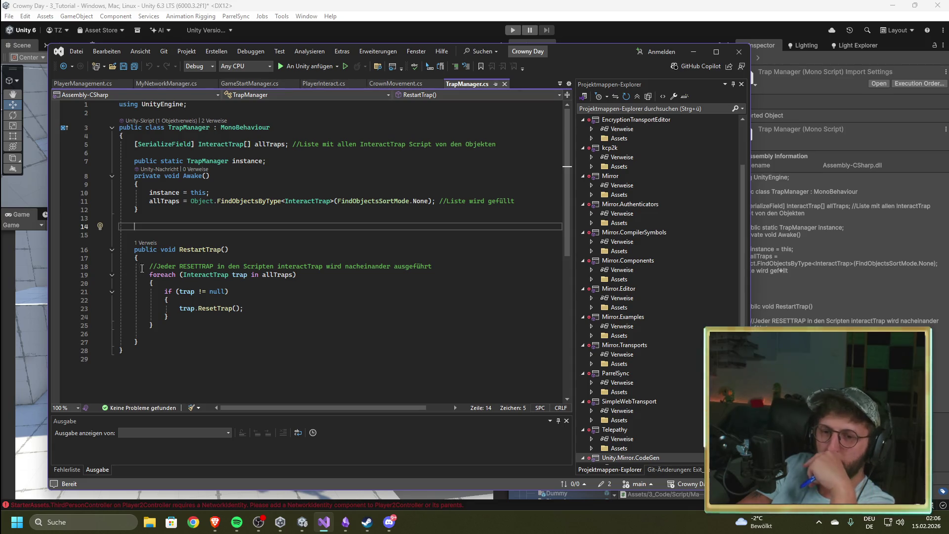
drag(150, 202, 458, 203)
Select line 11, step through lines 12–13, and glance at CrownMovement.cs before returning to line 10.
drag(517, 202, 136, 202)
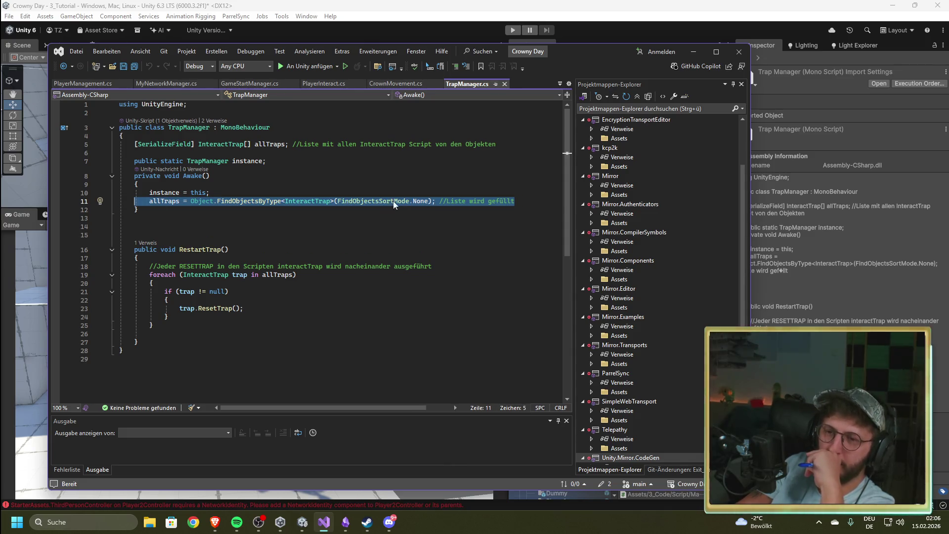
click(255, 214)
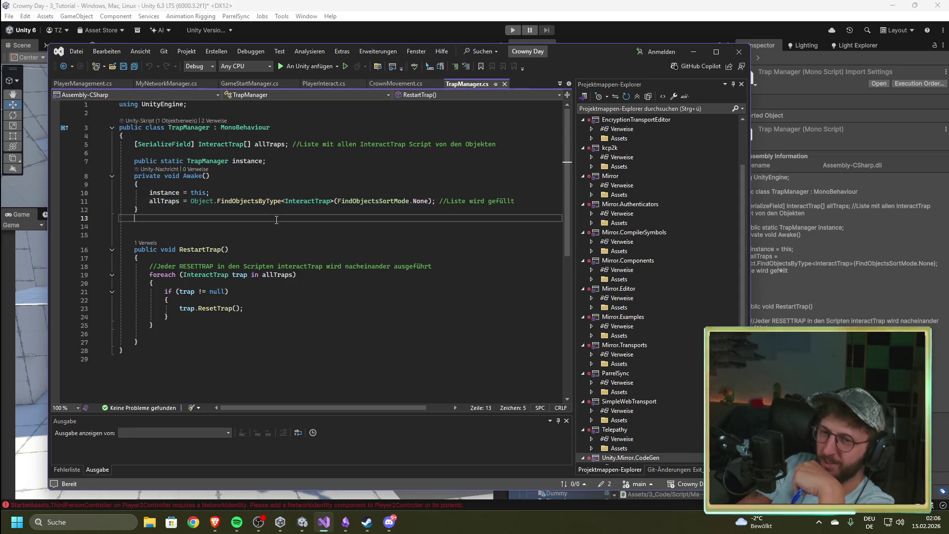
click(270, 213)
click(270, 217)
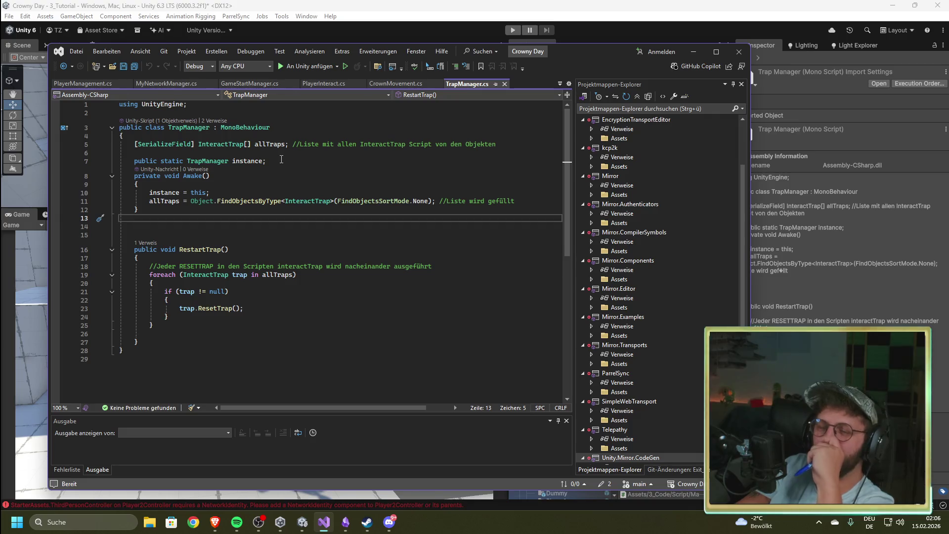
click(396, 85)
click(461, 82)
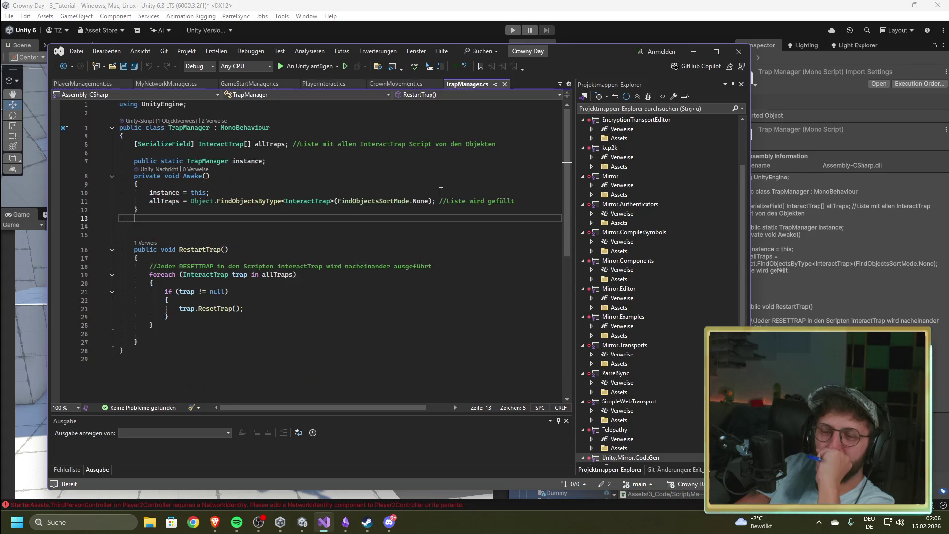
click(451, 192)
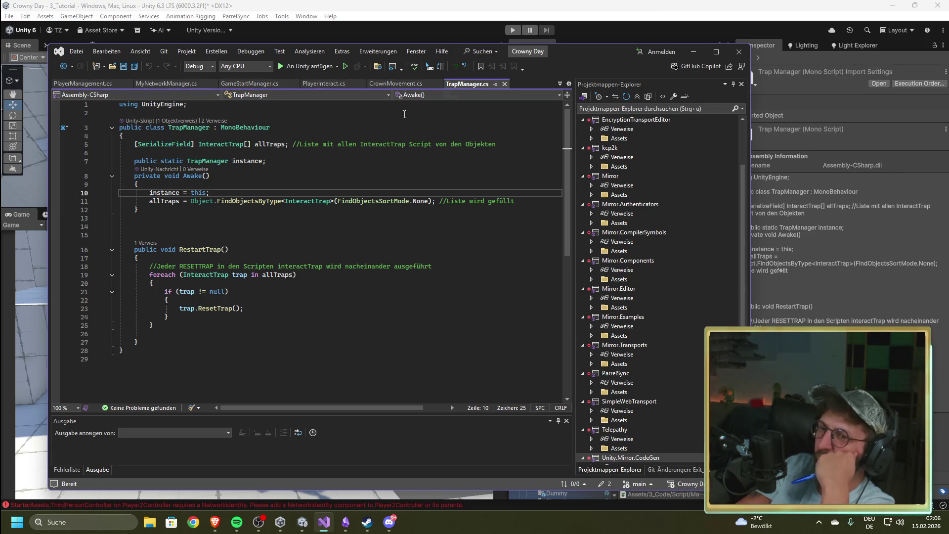
Review the static instance declaration on line 7 and the MonoBehaviour class declaration, then return to Unity.
click(306, 161)
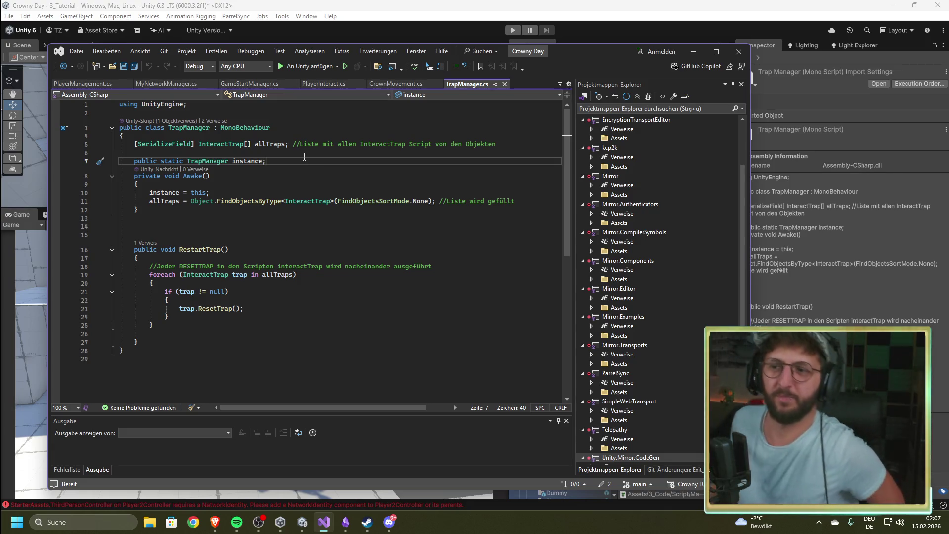
click(370, 128)
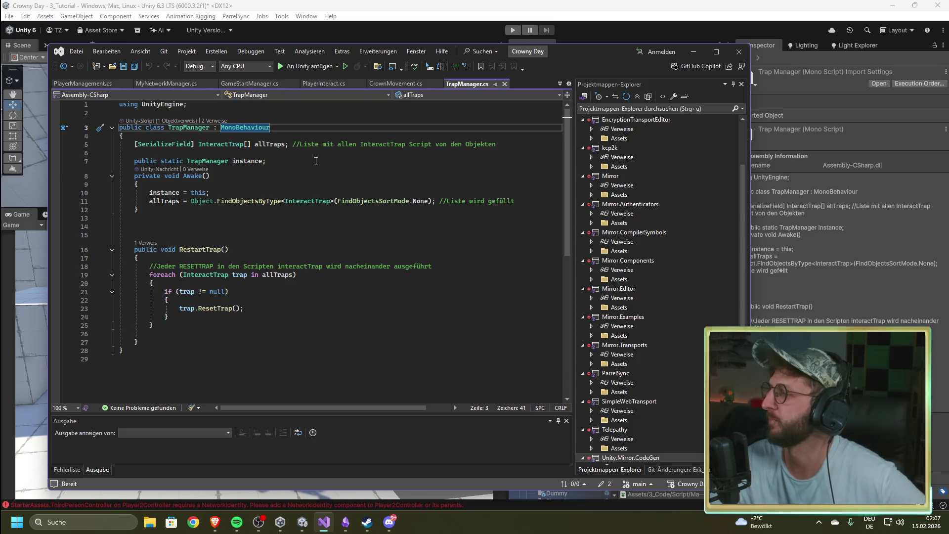
click(294, 163)
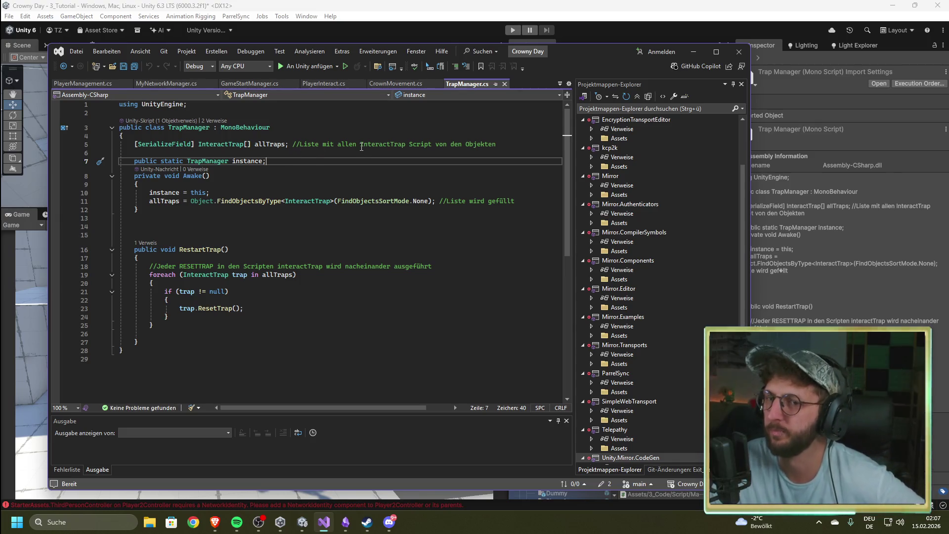
click(396, 127)
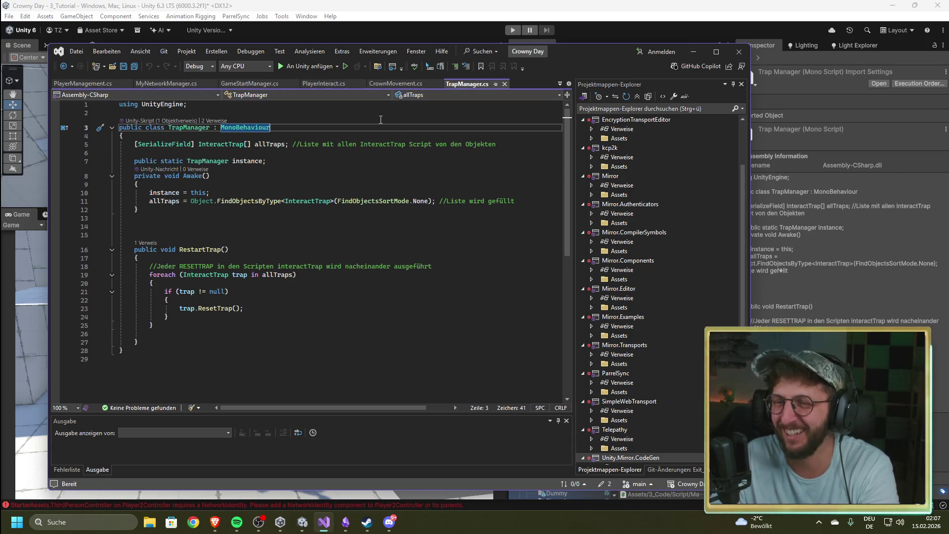
click(381, 115)
click(300, 163)
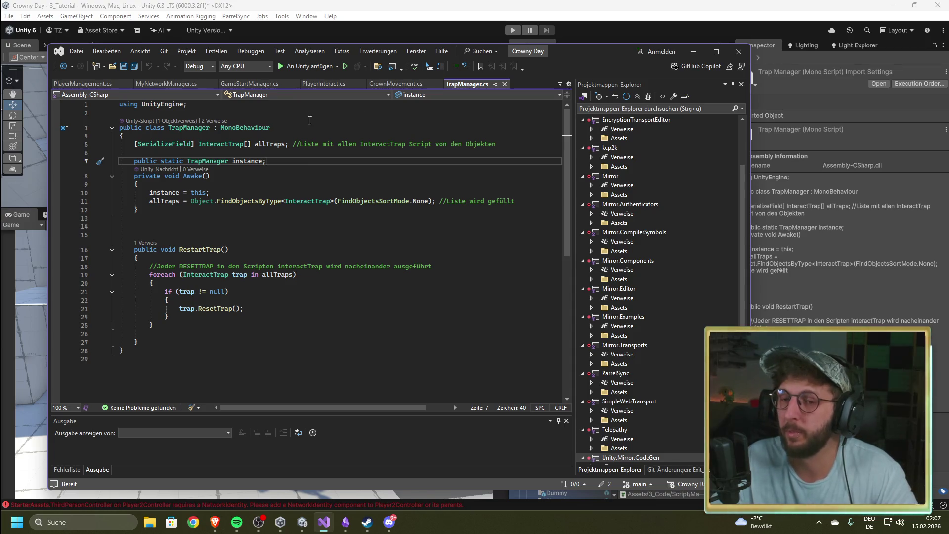
click(659, 5)
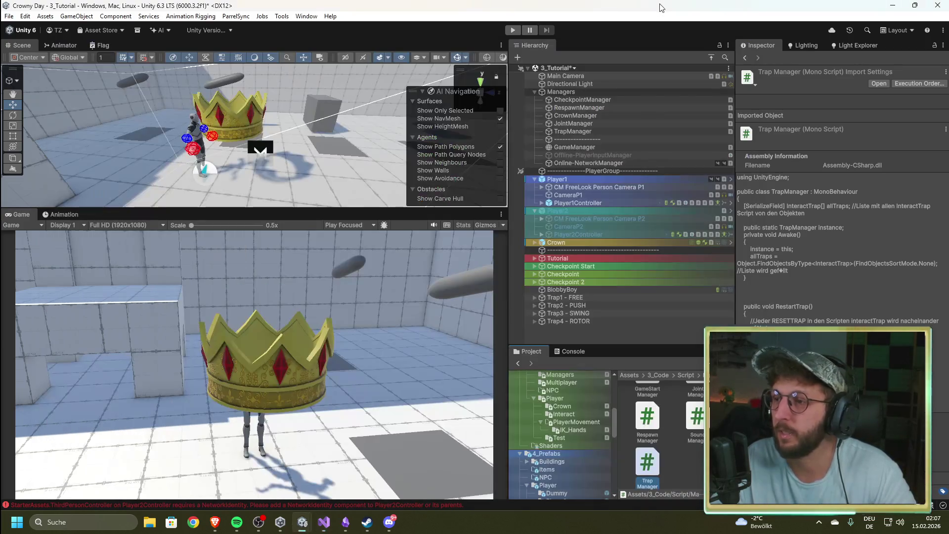
On GameManager, tick and untick Play Online, then run the 3_Tutorial scene offline.
click(582, 146)
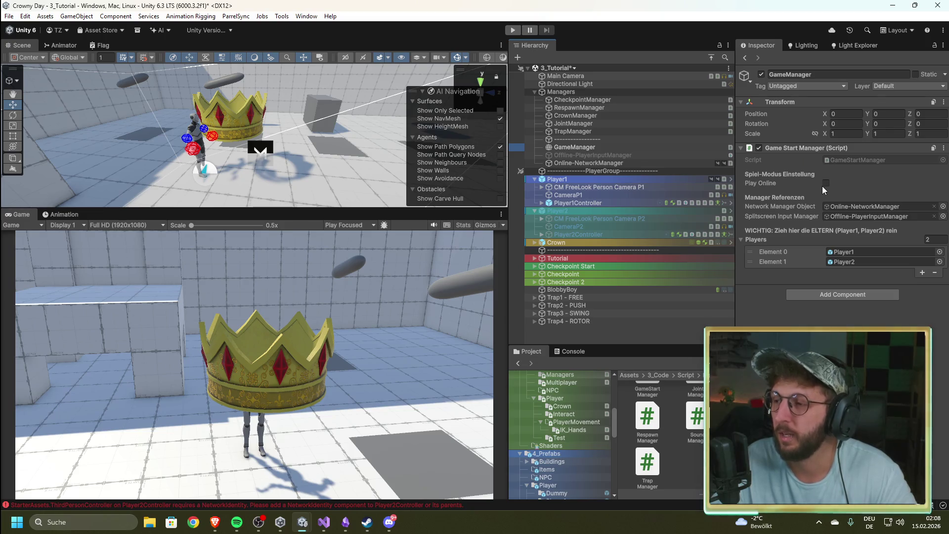
click(825, 183)
click(826, 184)
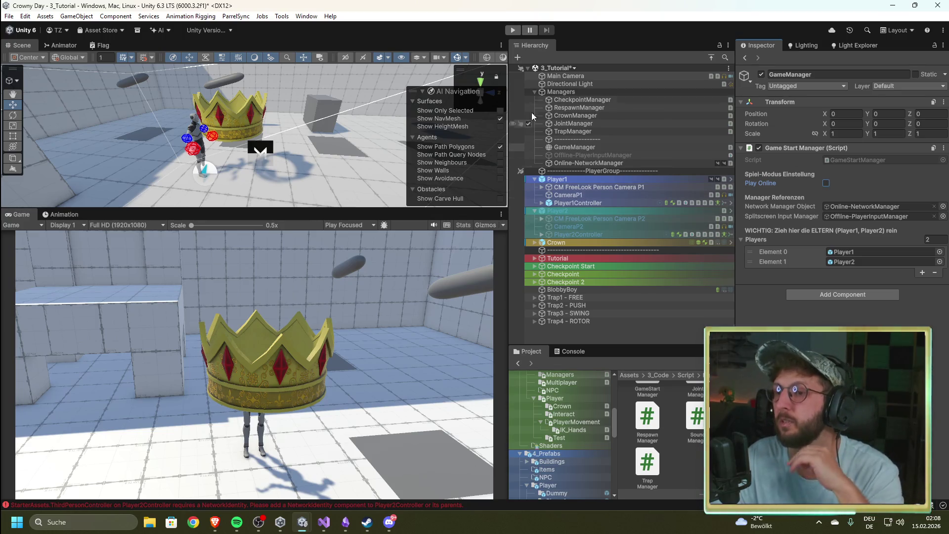
click(513, 30)
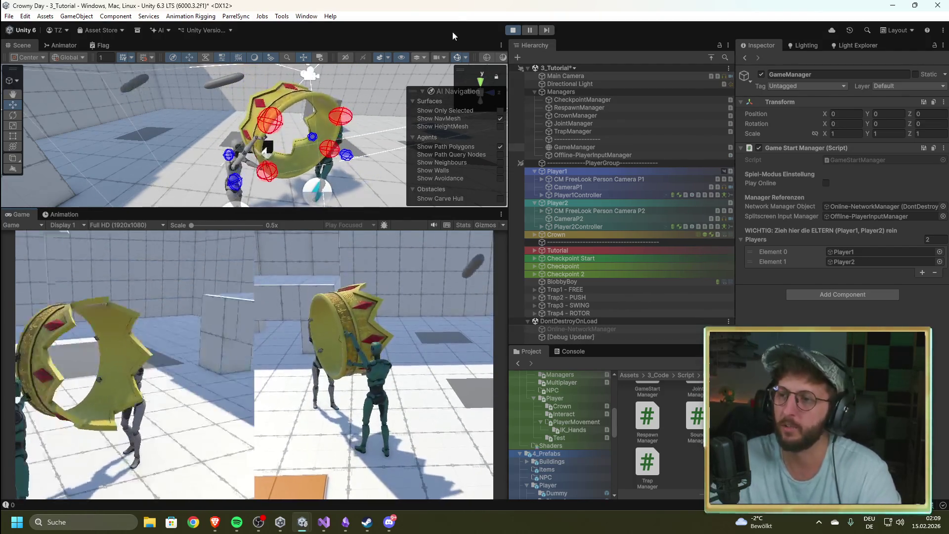
Stop the offline split-screen play-test of the 3_Tutorial scene.
click(510, 32)
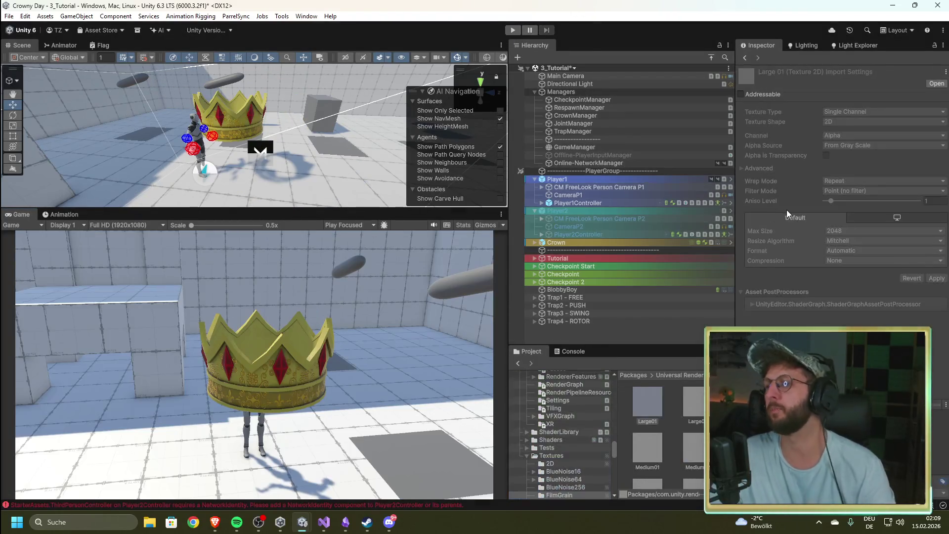
Enable Play Online on GameManager, enter Play mode, start a Host and move Player1.
click(612, 147)
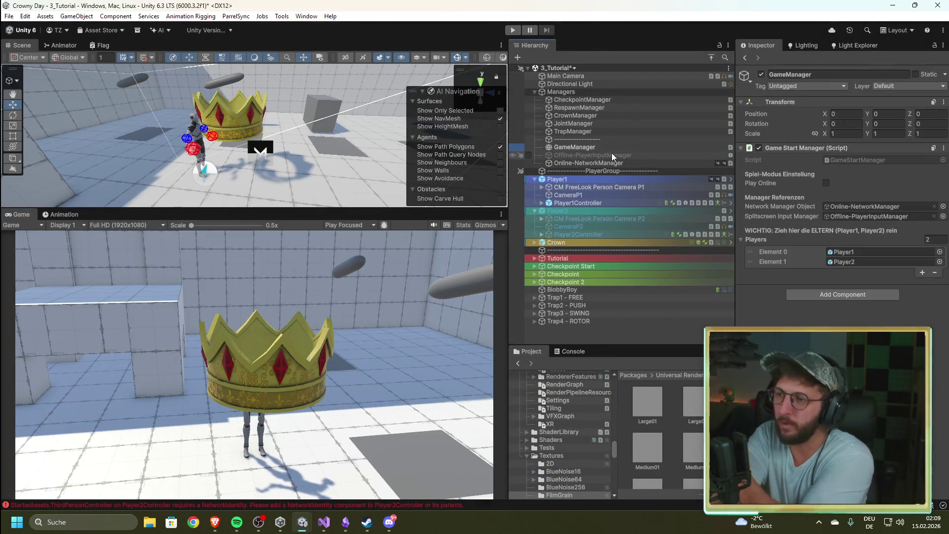
click(826, 183)
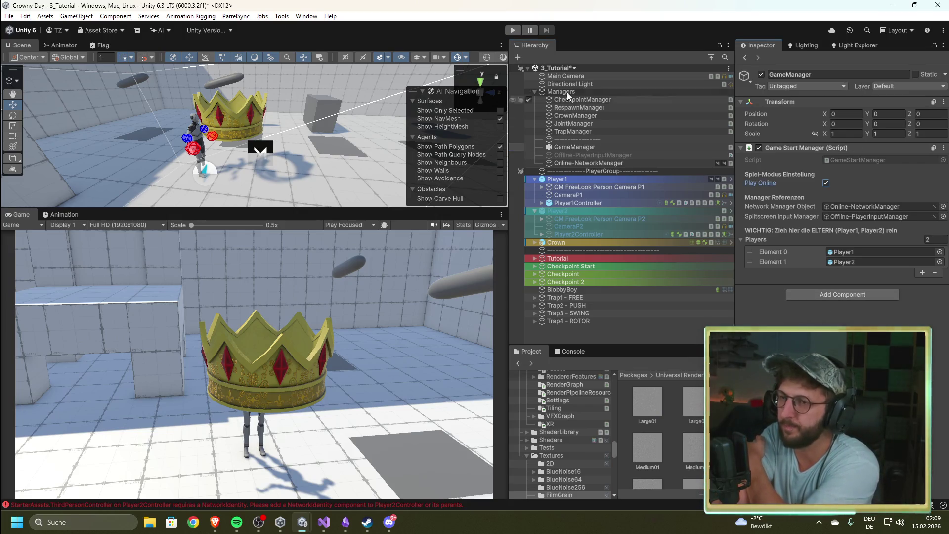
click(511, 31)
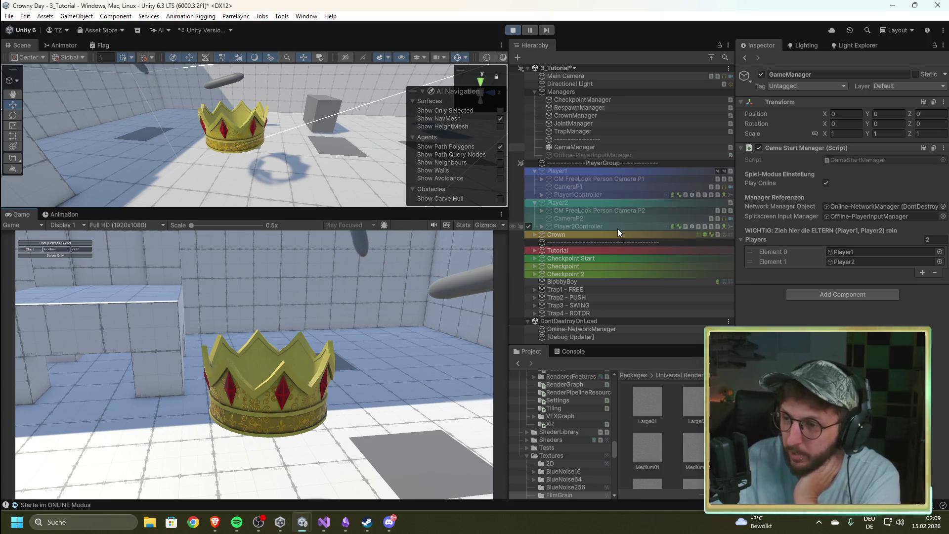
click(53, 243)
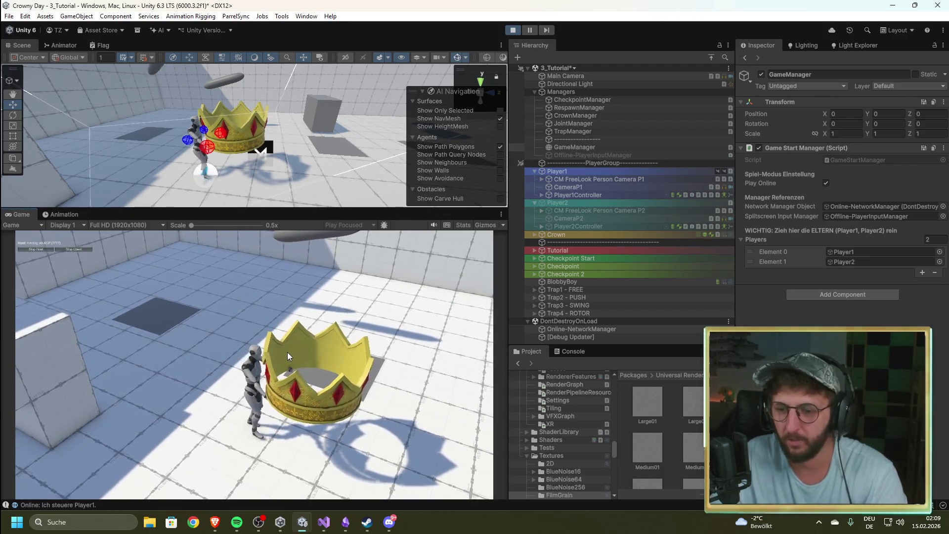
key(a)
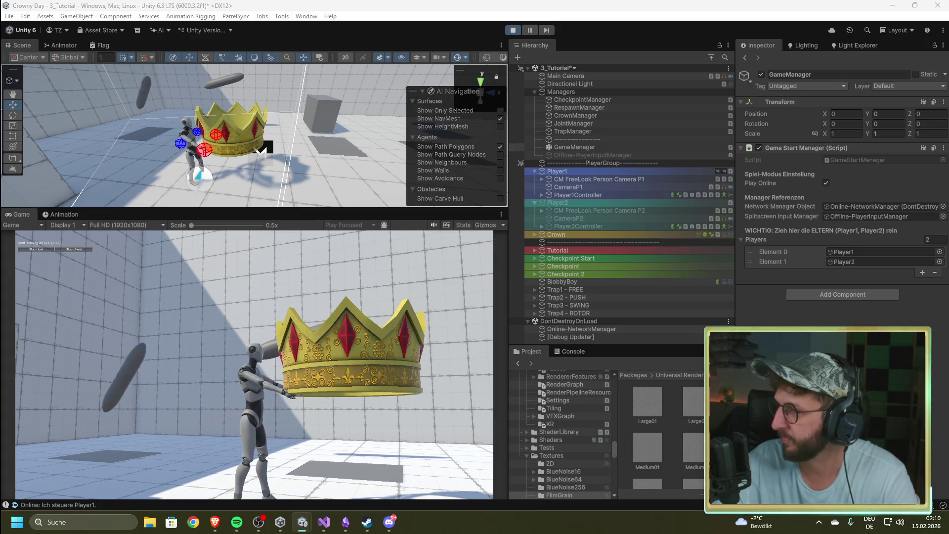
Check the 'Client ist beigetreten' log's stack trace in the Console, then stop the game.
click(570, 351)
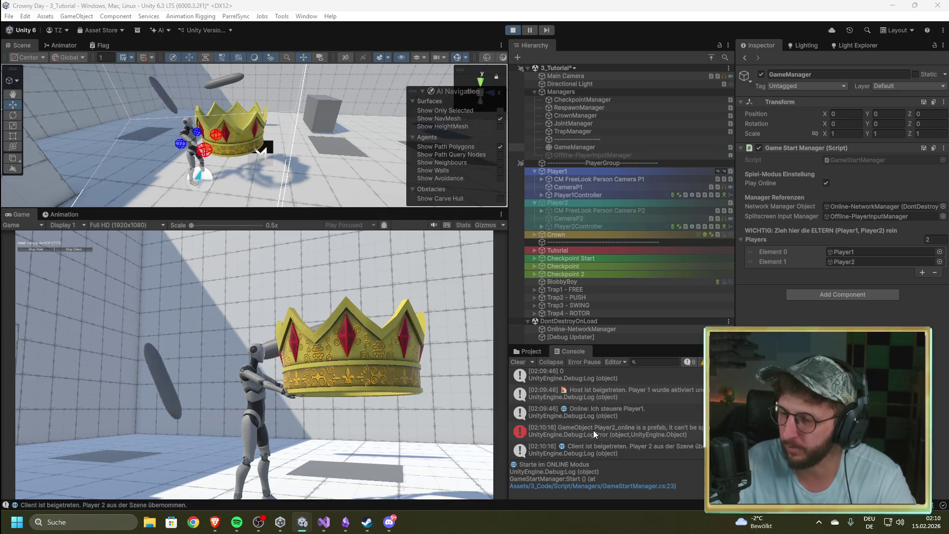
click(609, 449)
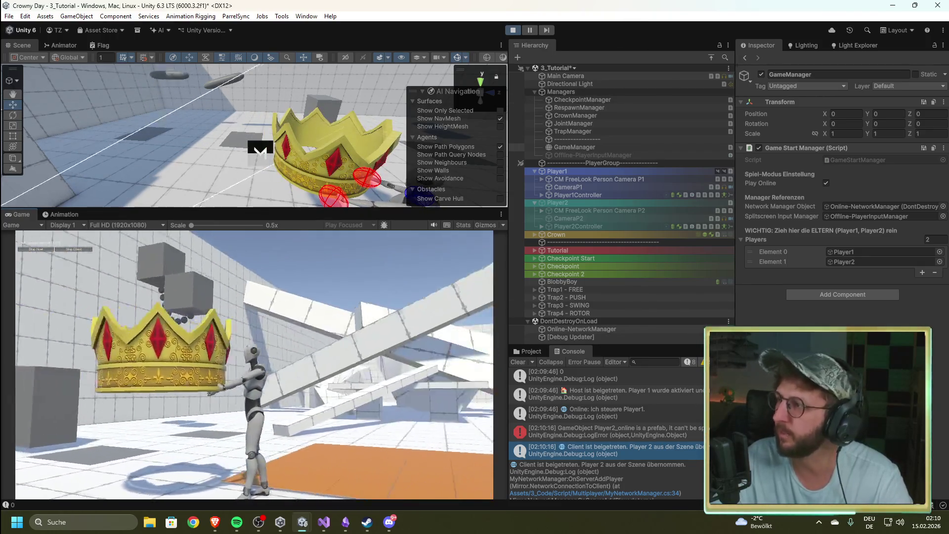
click(510, 31)
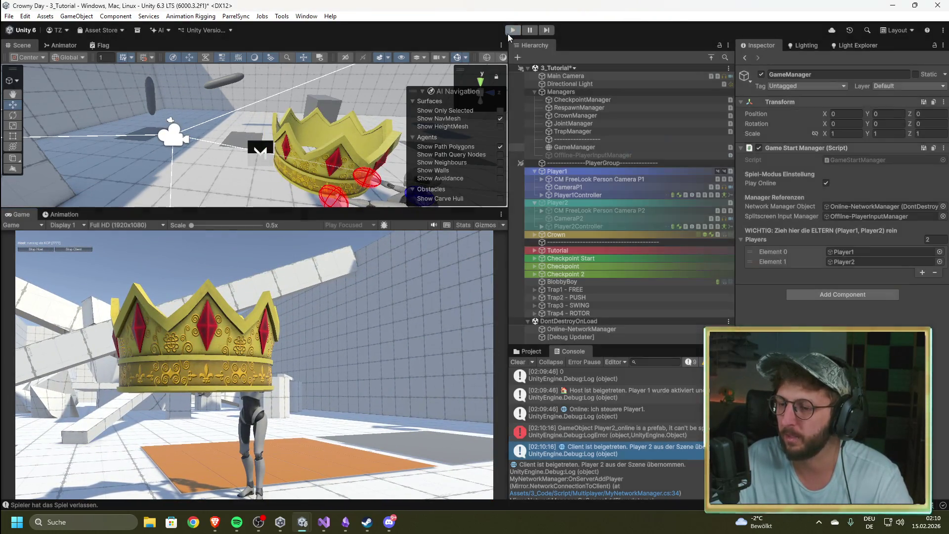
Assign the Player2_online prefab as Online-NetworkManager's Player Prefab, then switch to Visual Studio.
click(603, 162)
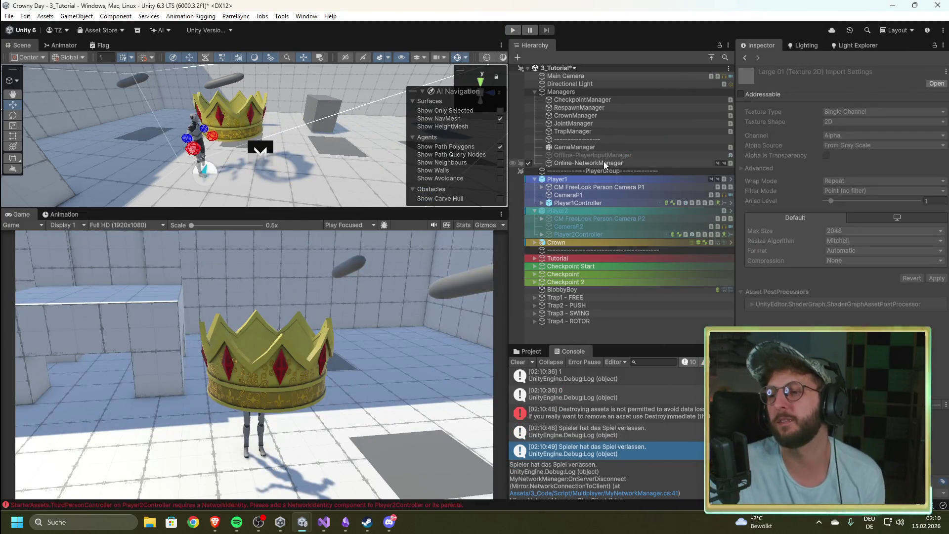
scroll(764, 272, down, 2)
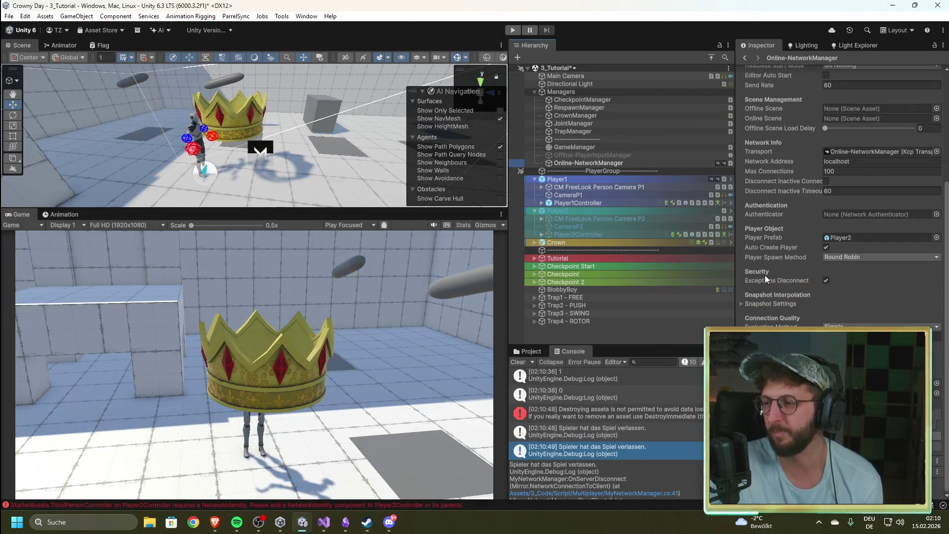
scroll(819, 239, up, 6)
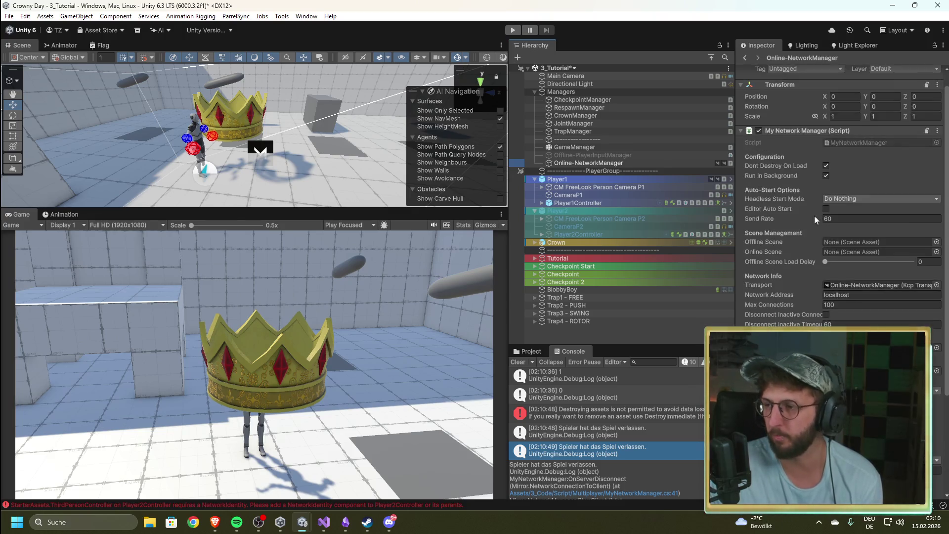
scroll(805, 293, down, 6)
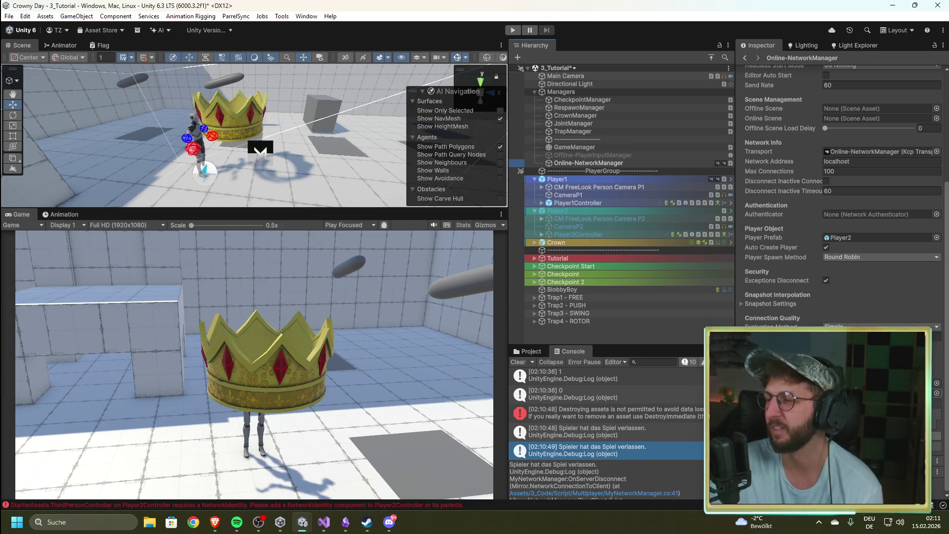
click(539, 349)
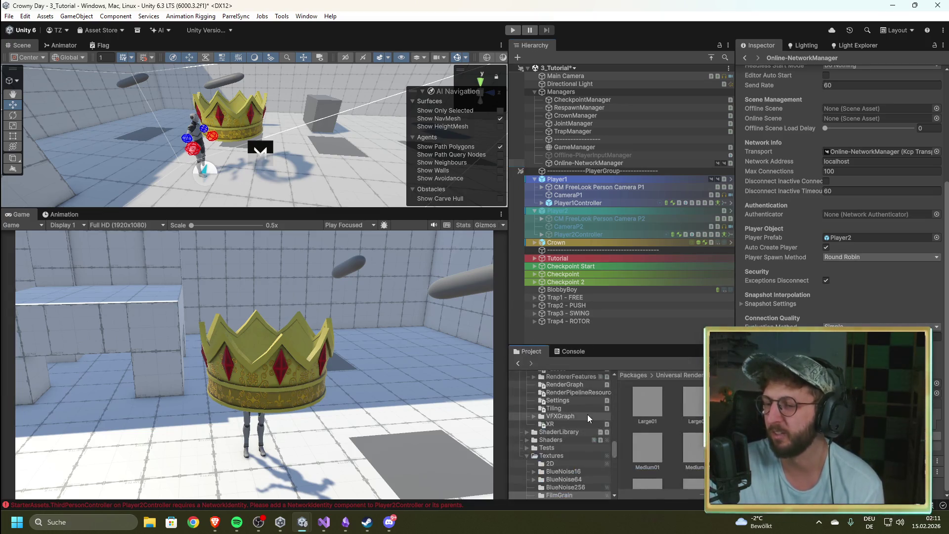
scroll(571, 444, up, 15)
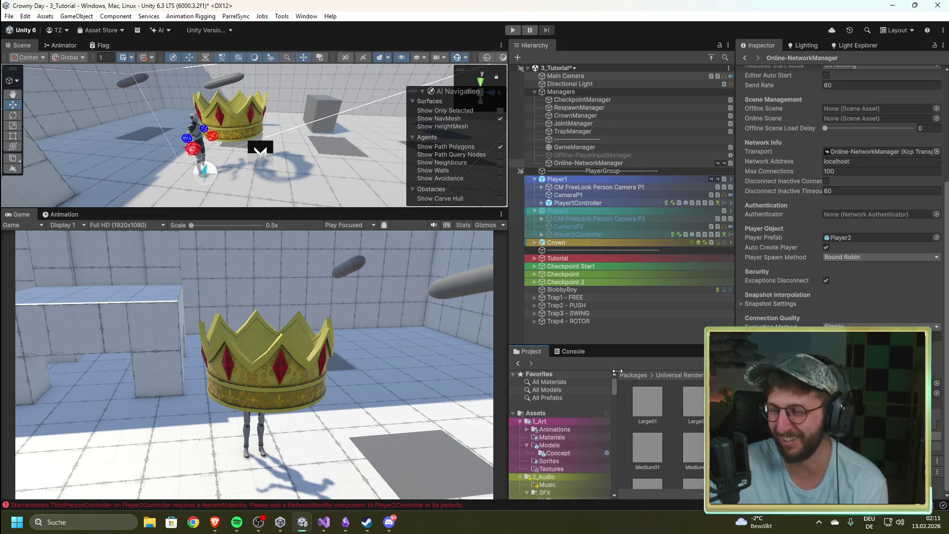
click(570, 425)
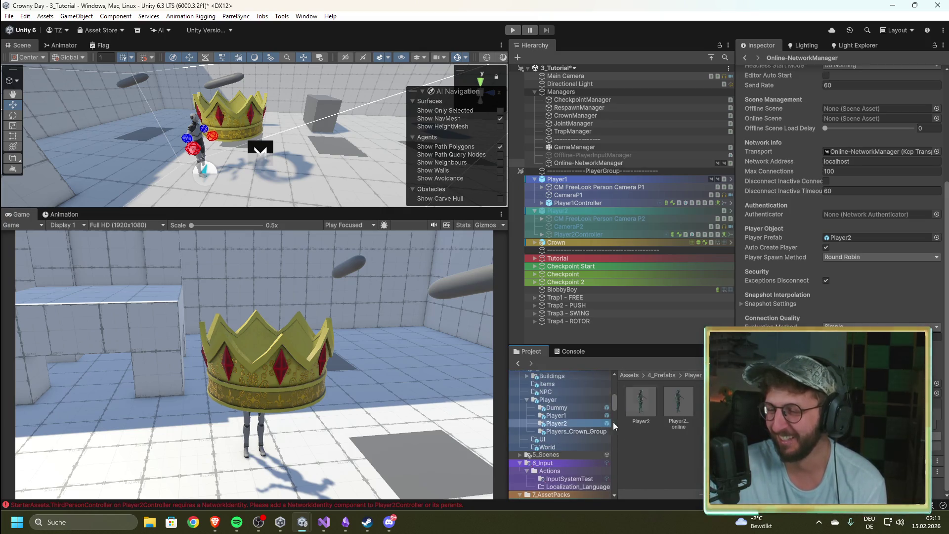
drag(678, 402, 841, 237)
scroll(840, 198, up, 5)
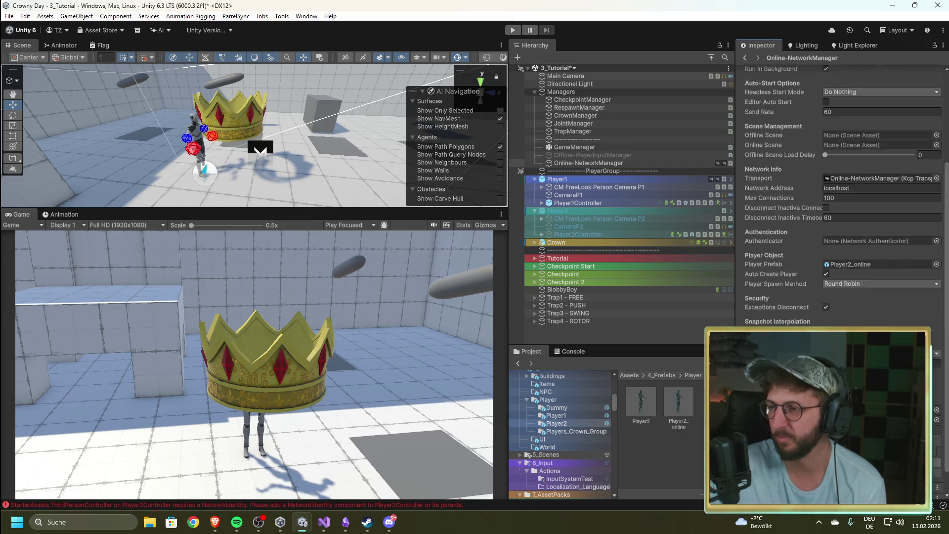
scroll(840, 197, down, 4)
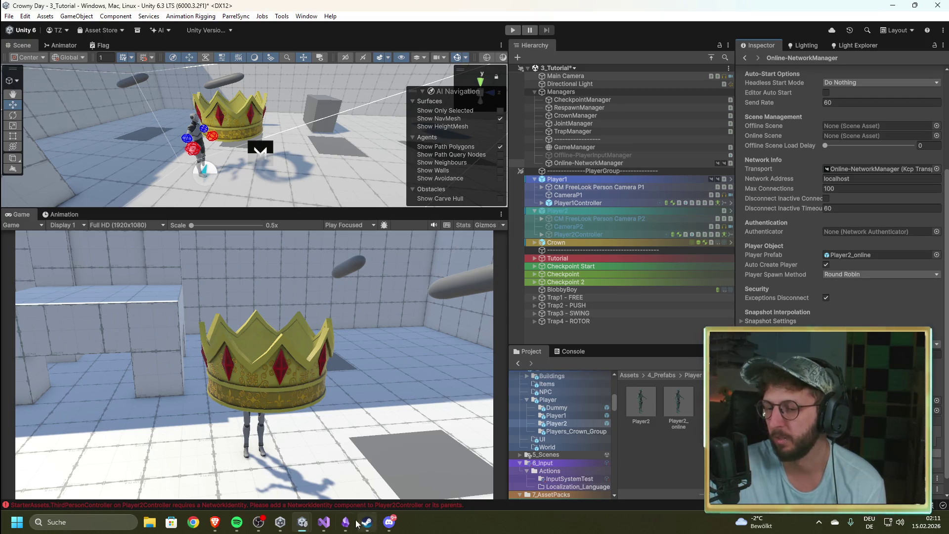
click(323, 521)
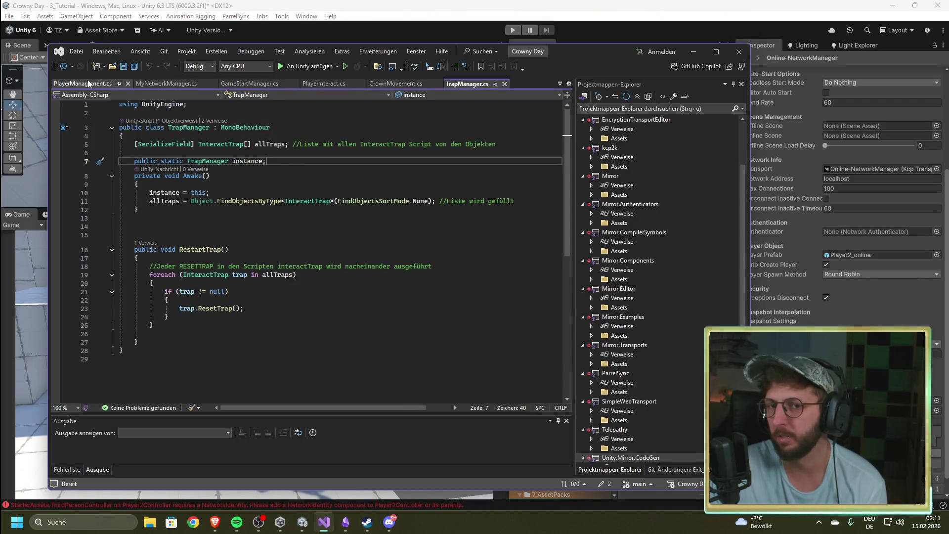
Flip through the open MyNetworkManager, GameStartManager, PlayerInteract and CrownMovement script tabs.
click(88, 83)
click(167, 83)
click(285, 84)
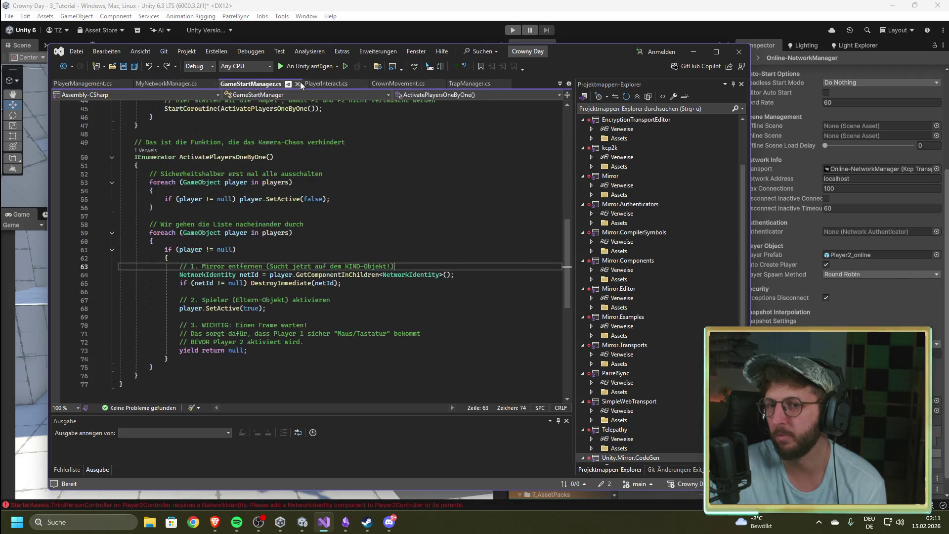
click(325, 84)
click(397, 84)
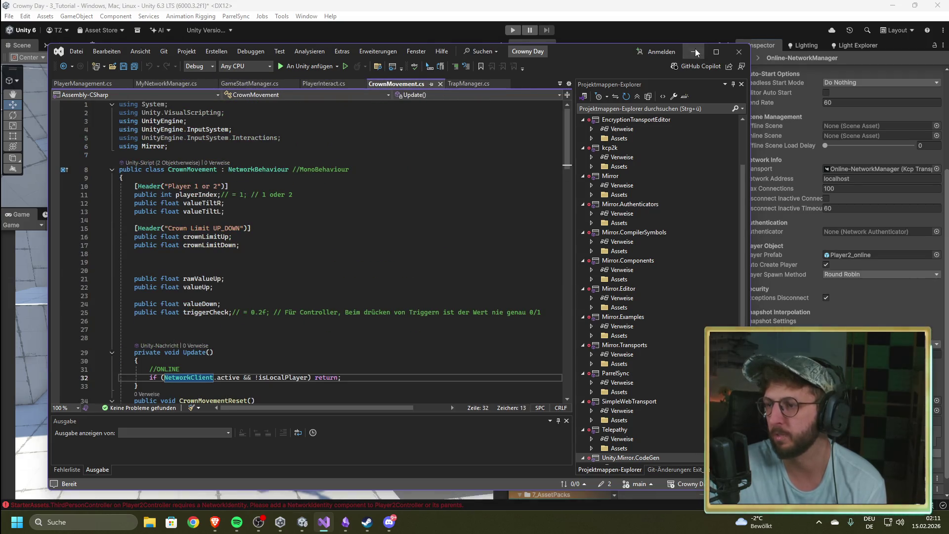
Open MyNetworkManager from Unity and scroll through its OnServerAddPlayer and OnServerDisconnect code.
click(695, 51)
double_click(851, 161)
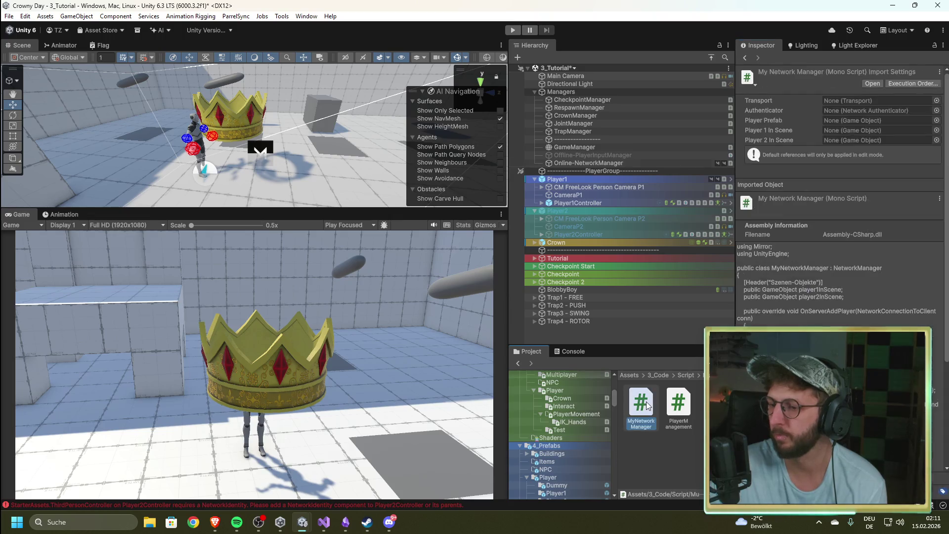
scroll(332, 288, up, 1)
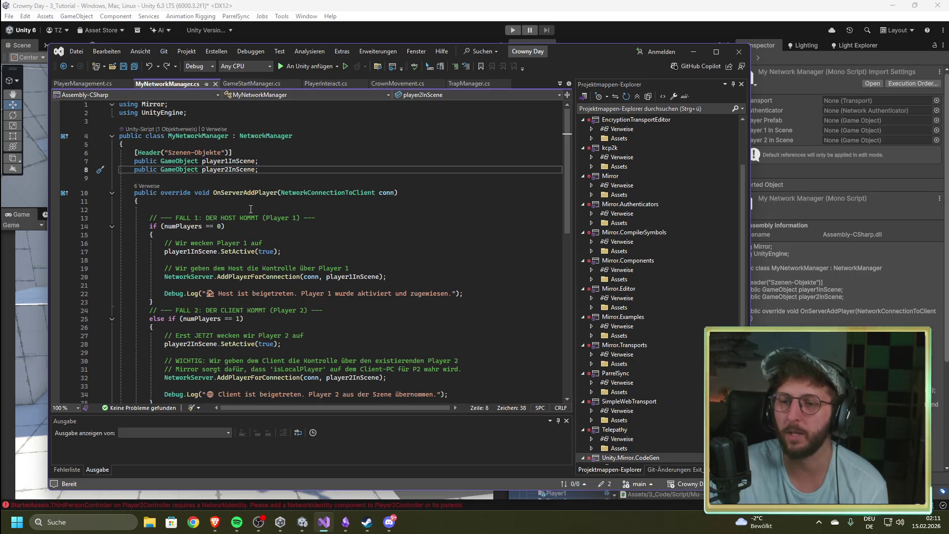
drag(292, 136, 165, 136)
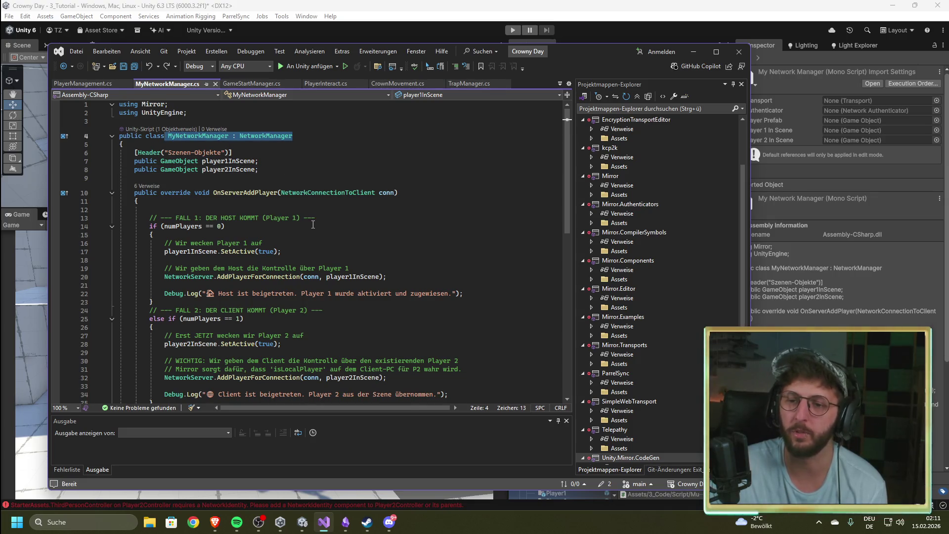
scroll(313, 224, down, 2)
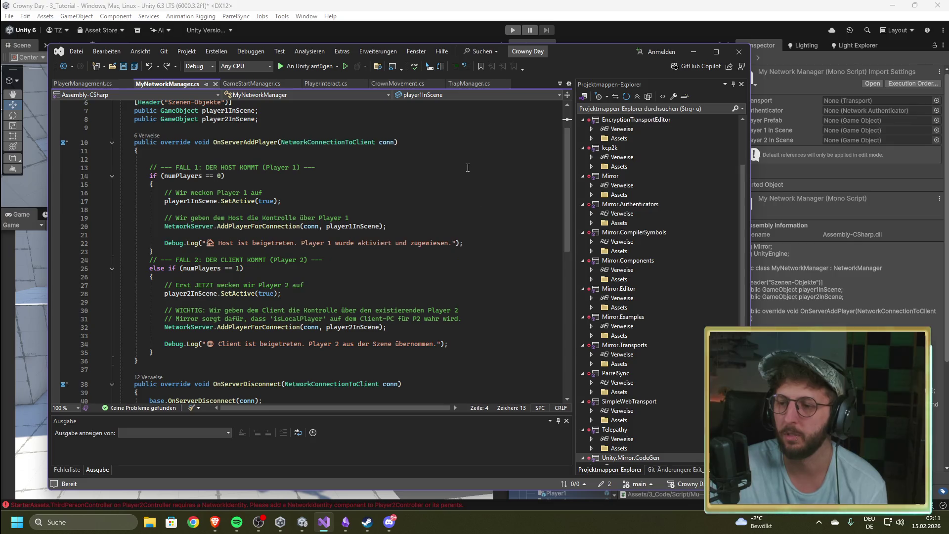
scroll(463, 246, down, 3)
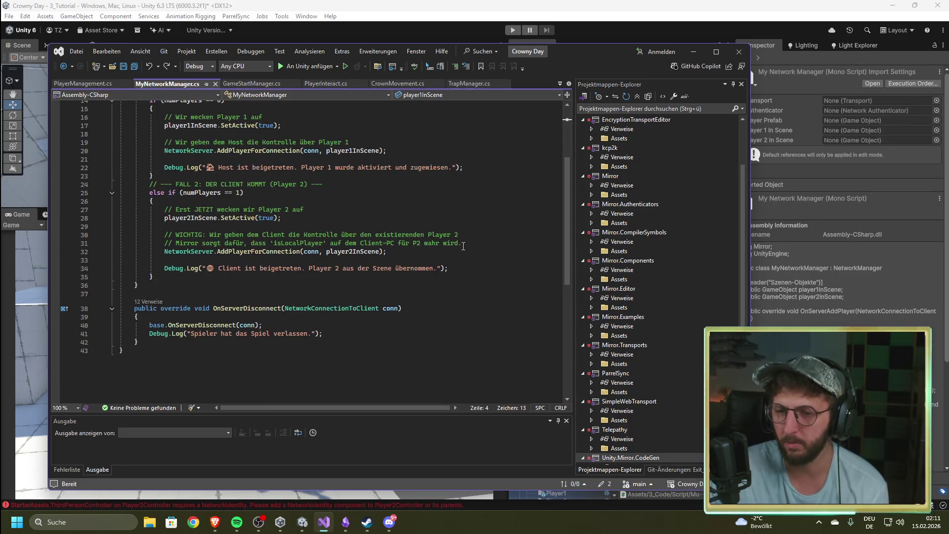
scroll(463, 245, up, 4)
scroll(464, 245, up, 1)
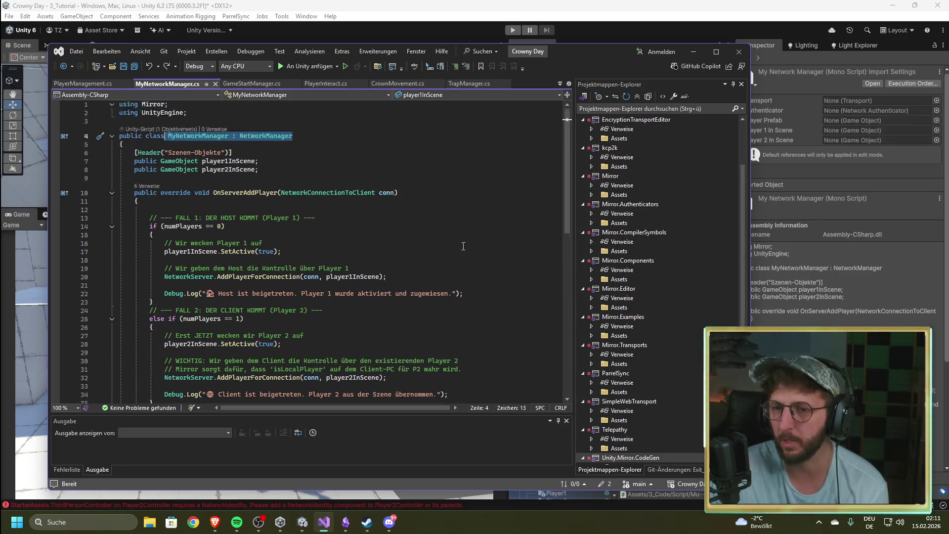
scroll(459, 248, down, 4)
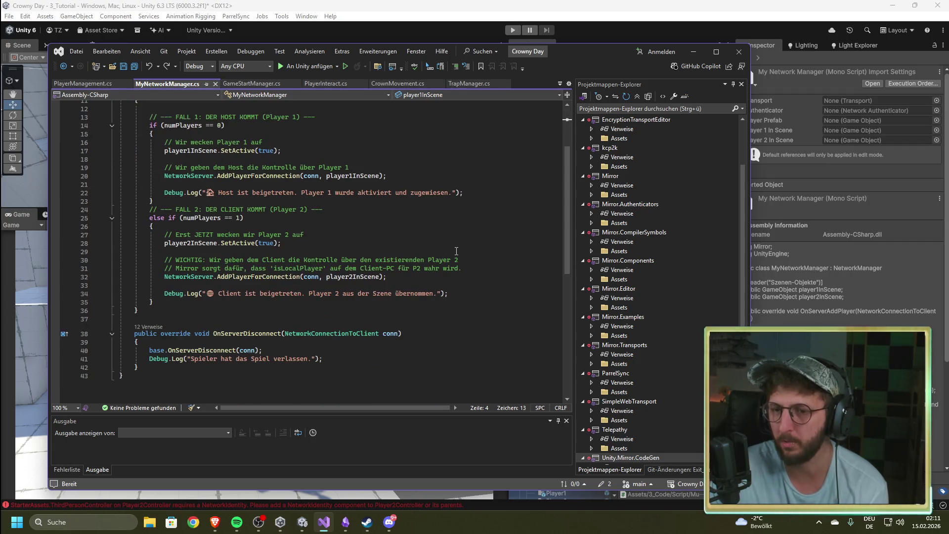
click(693, 51)
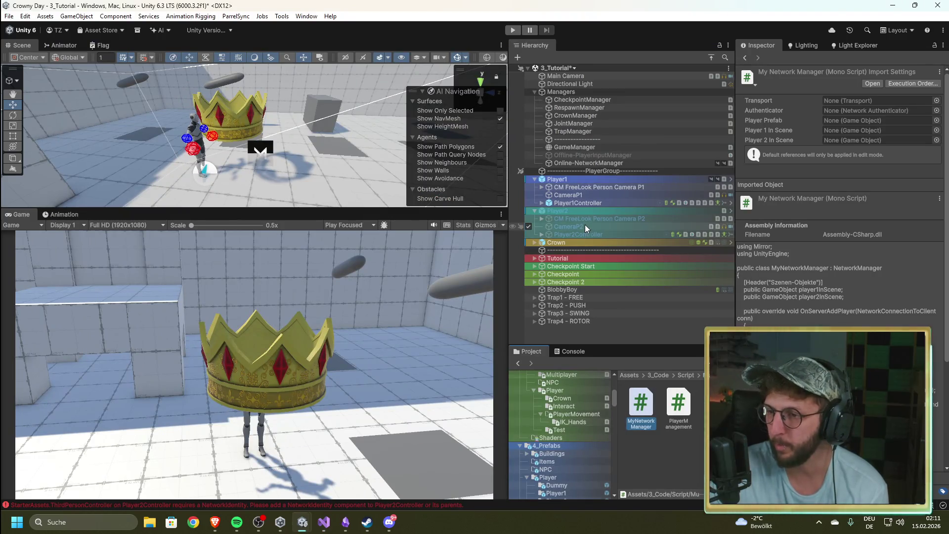
Select the 'Destroying assets is not permitted' error and follow its NetworkServer.cs stack-trace link.
click(570, 350)
click(621, 416)
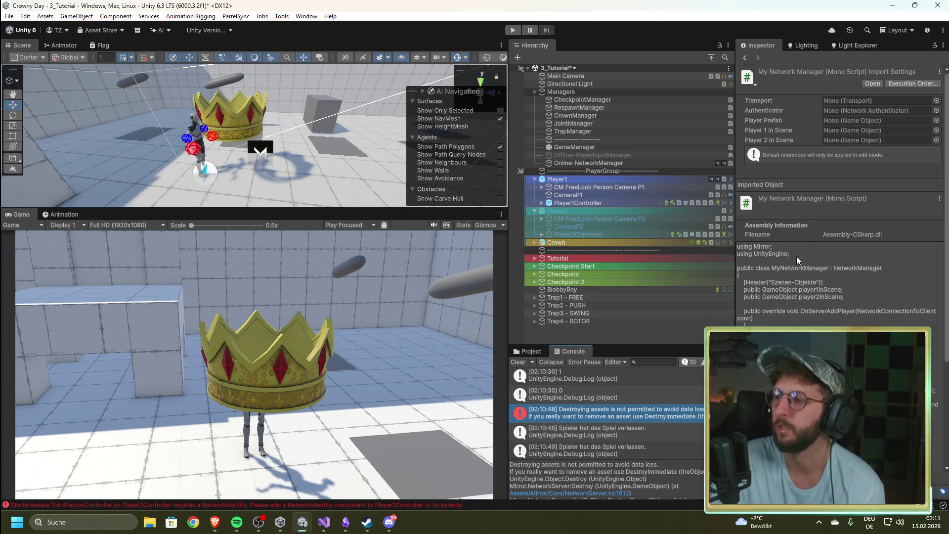
click(588, 488)
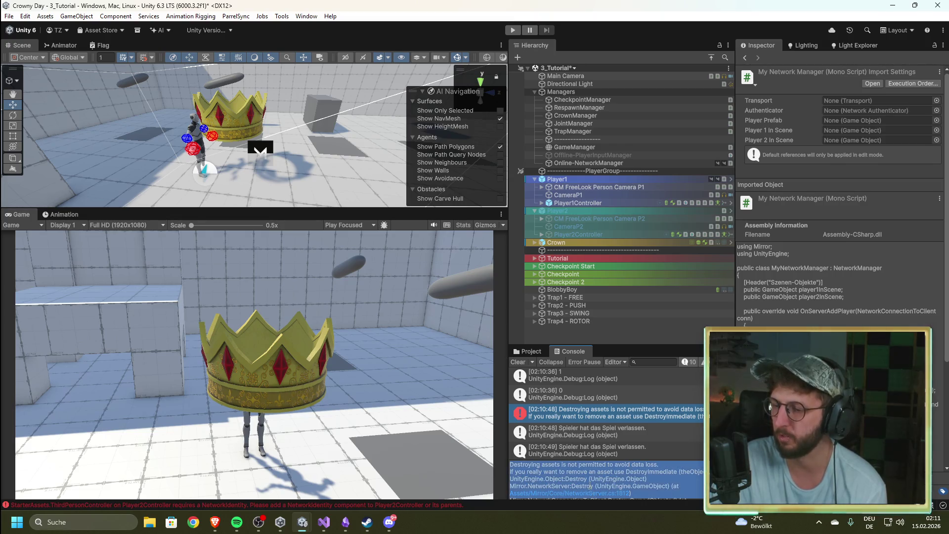
click(595, 493)
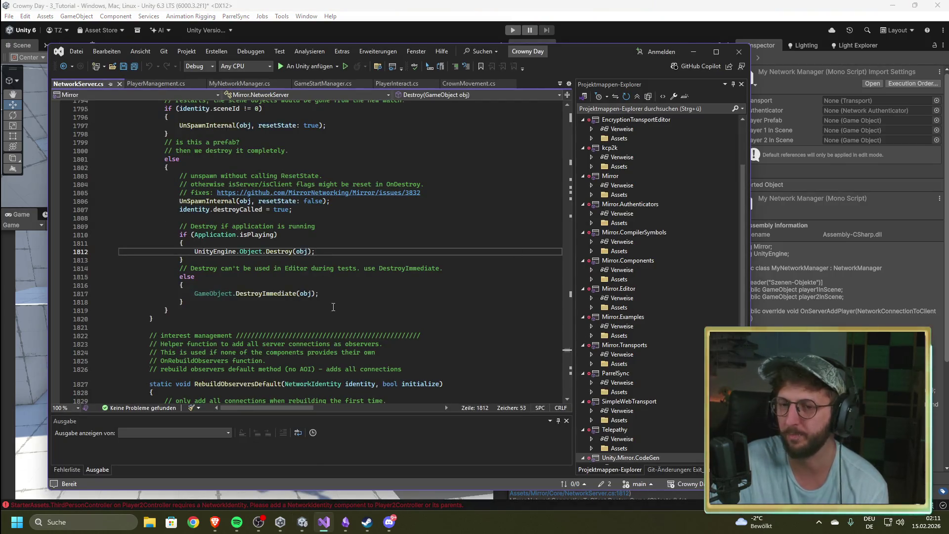
Scroll through NetworkServer.cs around the failing Destroy(obj) call at line 1812.
click(400, 194)
scroll(568, 342, up, 15)
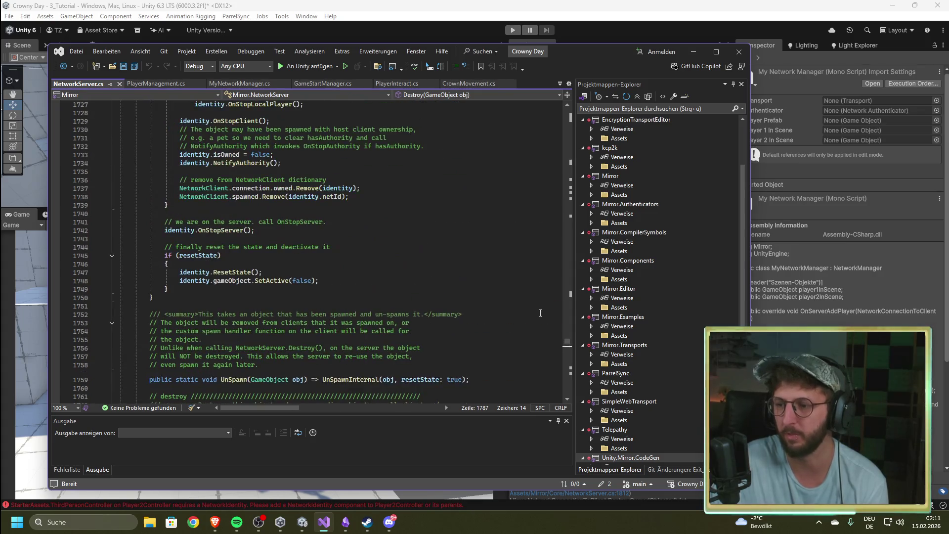
mouse_move(567, 339)
mouse_down()
mouse_move(571, 120)
mouse_move(558, 253)
mouse_move(574, 394)
mouse_up()
scroll(363, 227, up, 5)
click(356, 235)
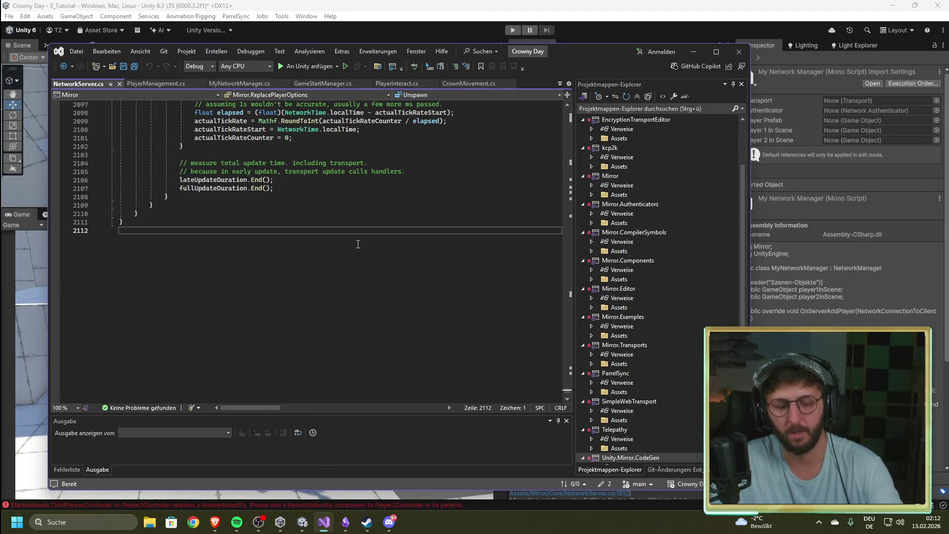
Skim the whole NetworkServer.cs file, then bring up MyNetworkManager.cs's AddPlayerForConnection code.
key(ctrl+a)
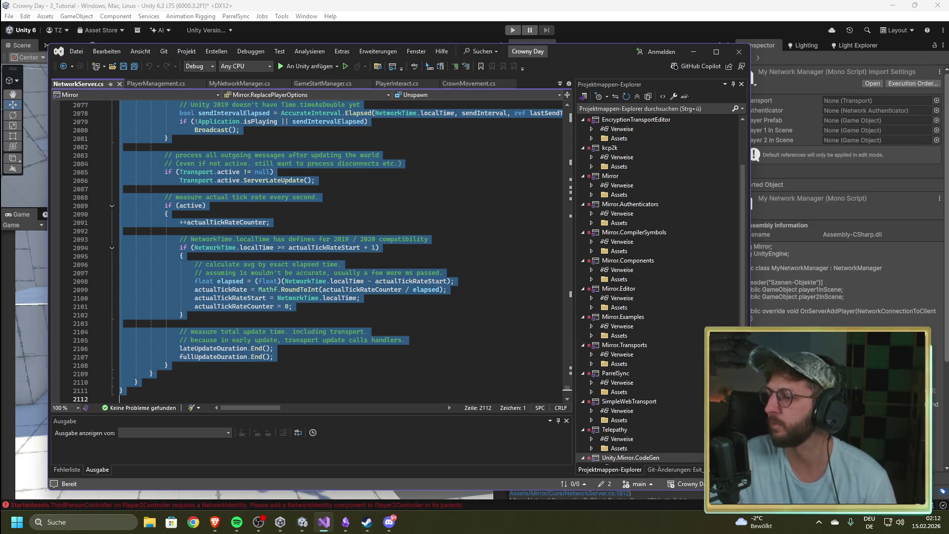
key(alt+Tab)
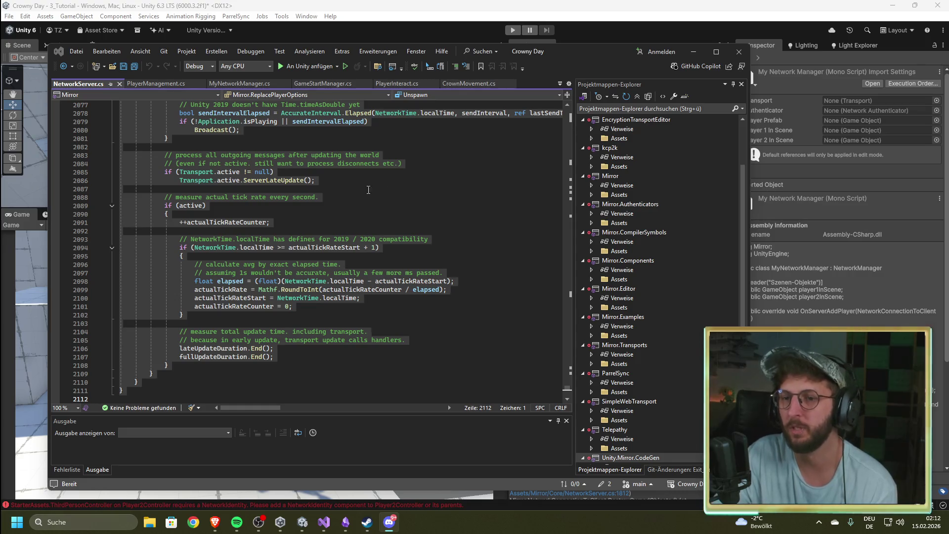
click(414, 190)
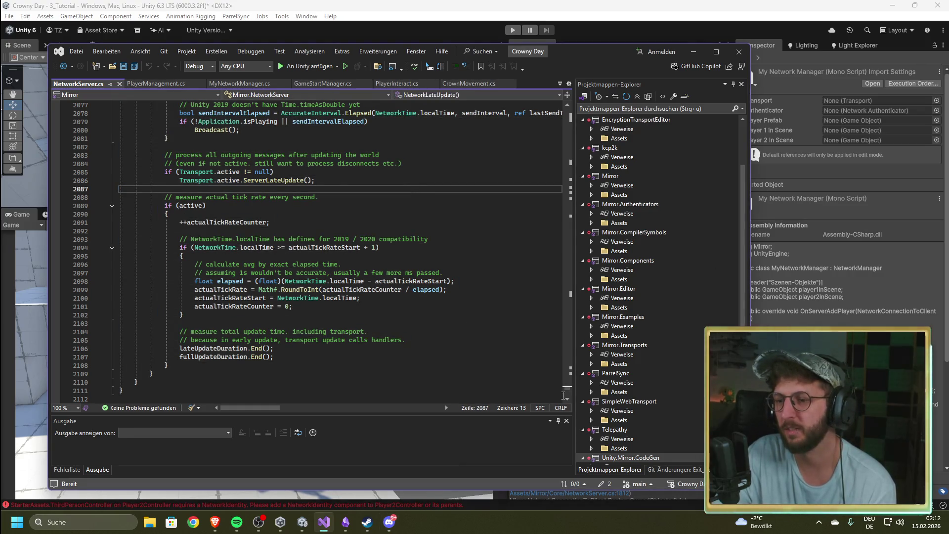
mouse_move(568, 387)
mouse_down()
mouse_move(548, 171)
mouse_move(569, 108)
mouse_up()
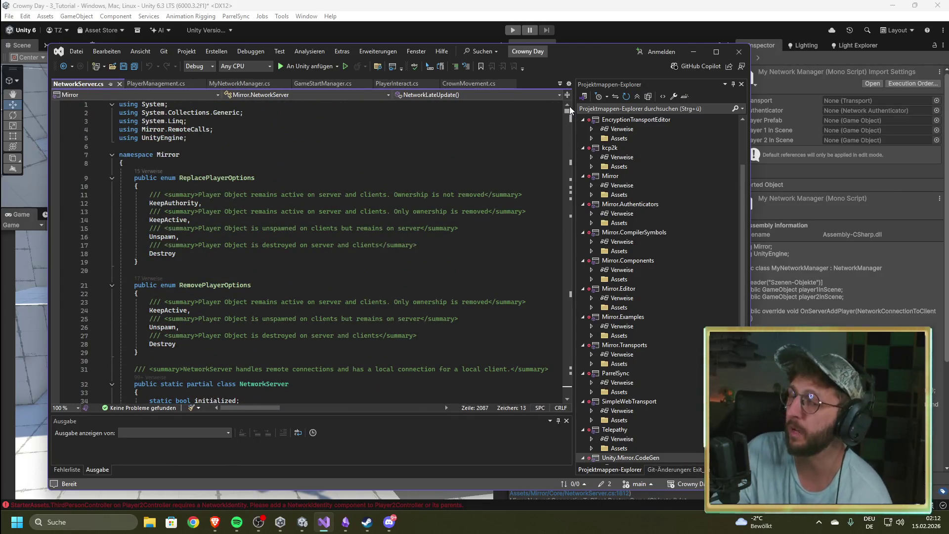
drag(569, 106, 565, 153)
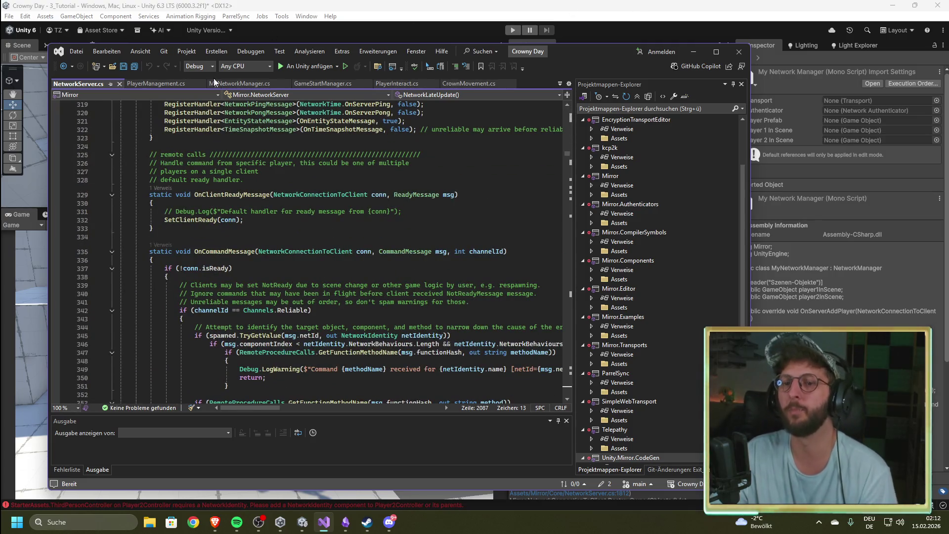
click(246, 85)
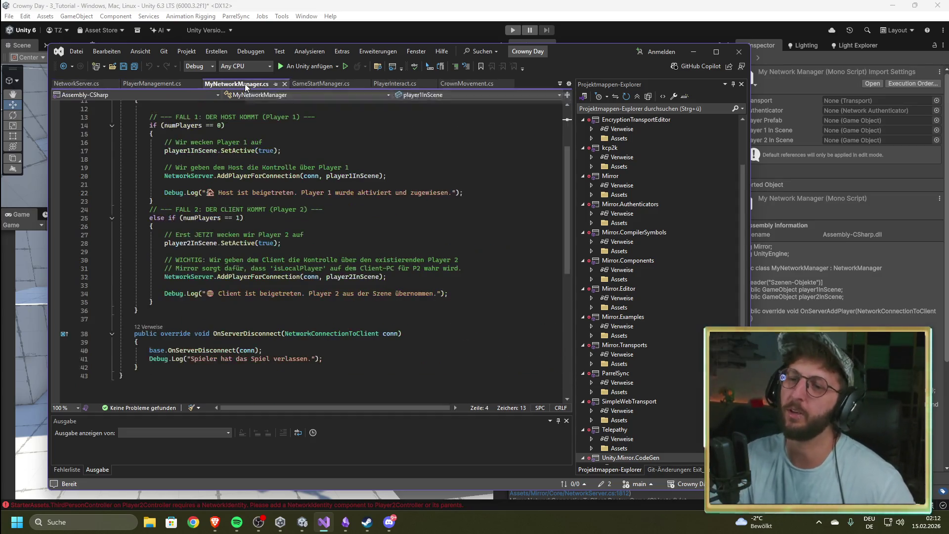
Revisit NetworkServer.cs, then return to Unity showing the 4_Prefabs Player folder with Player2_online.
click(80, 83)
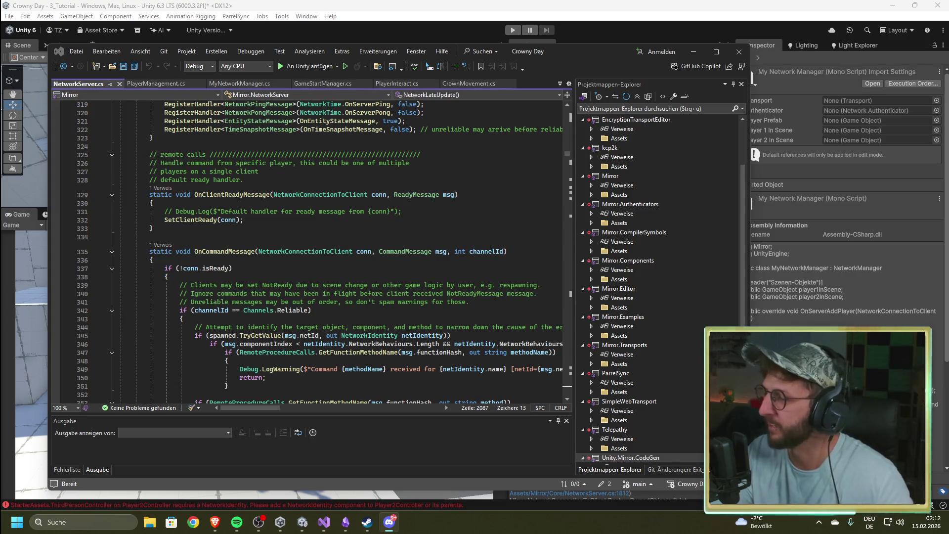
drag(589, 46, 584, 38)
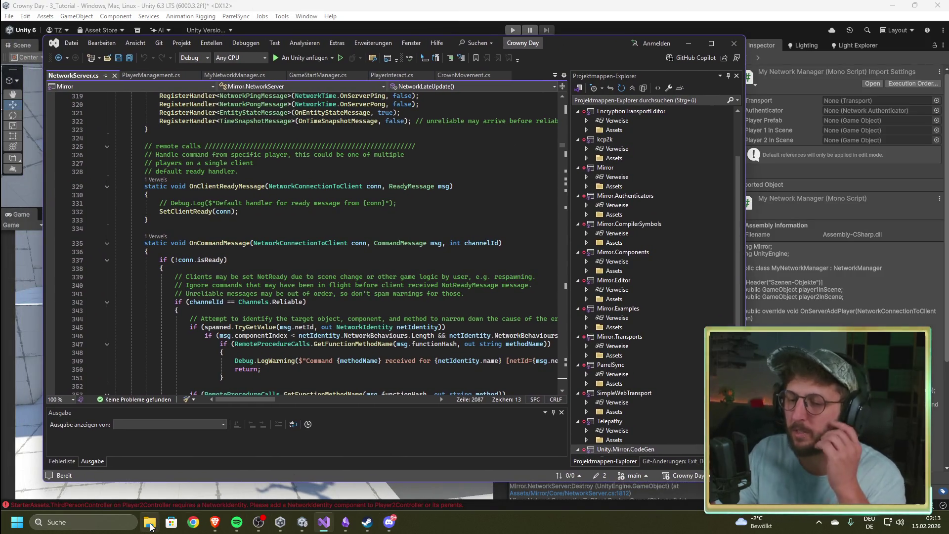
click(302, 521)
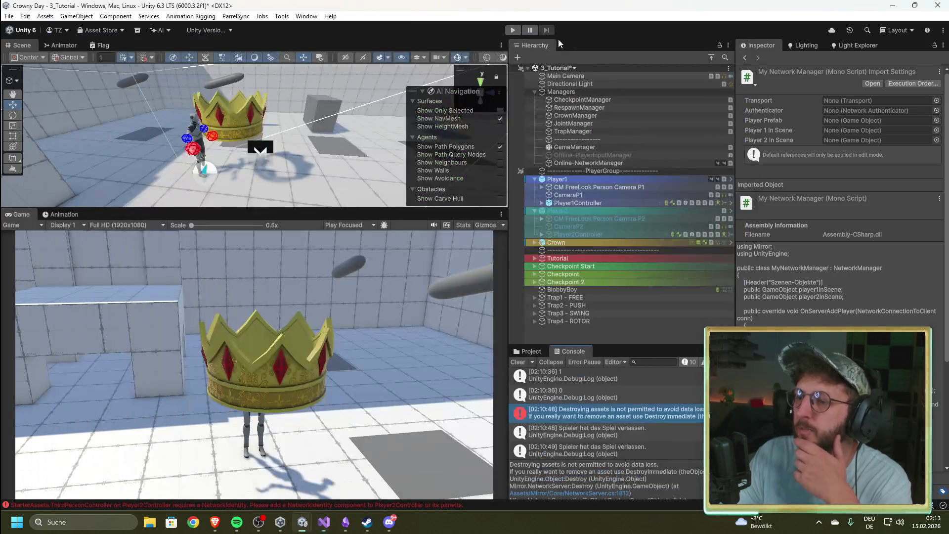
click(527, 352)
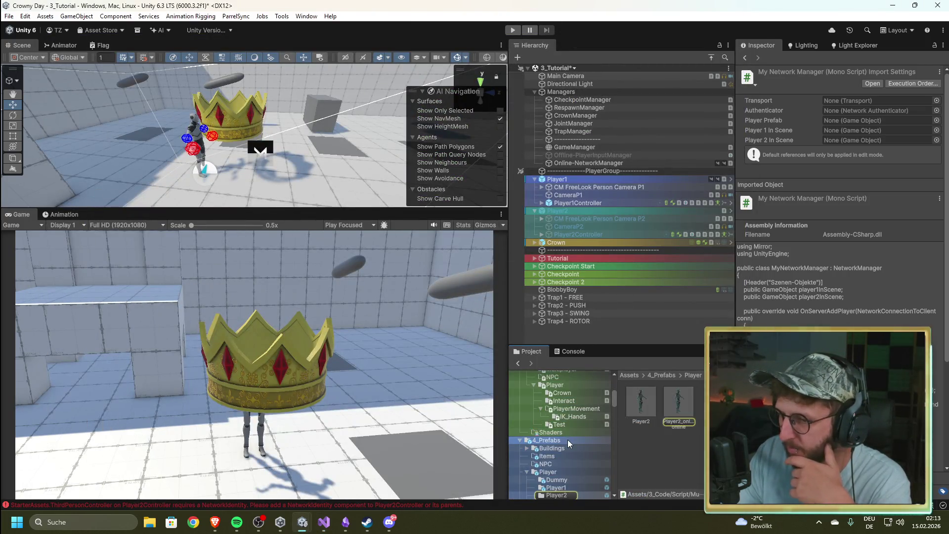
Ping Online-NetworkManager's MyNetworkManager script and select it in the 3_Code Script folder.
scroll(567, 440, down, 2)
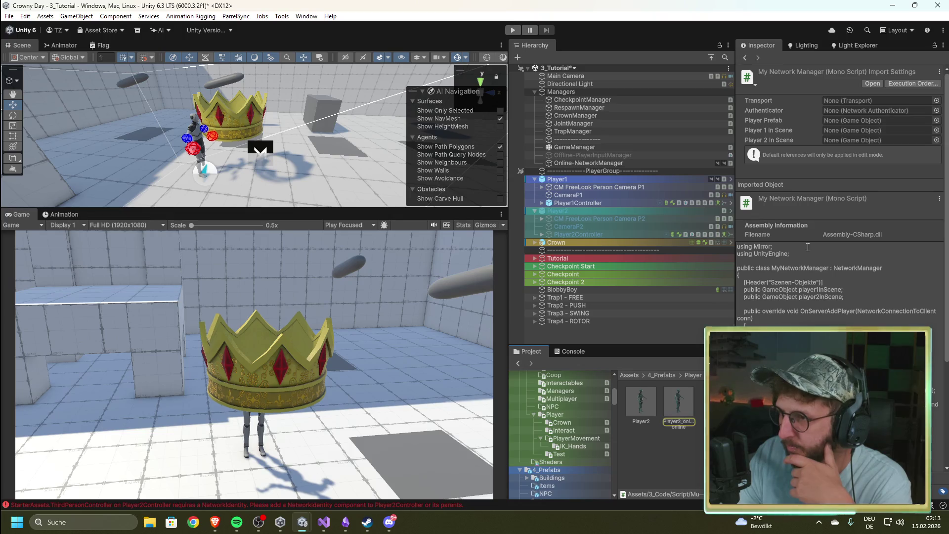
click(583, 162)
click(858, 162)
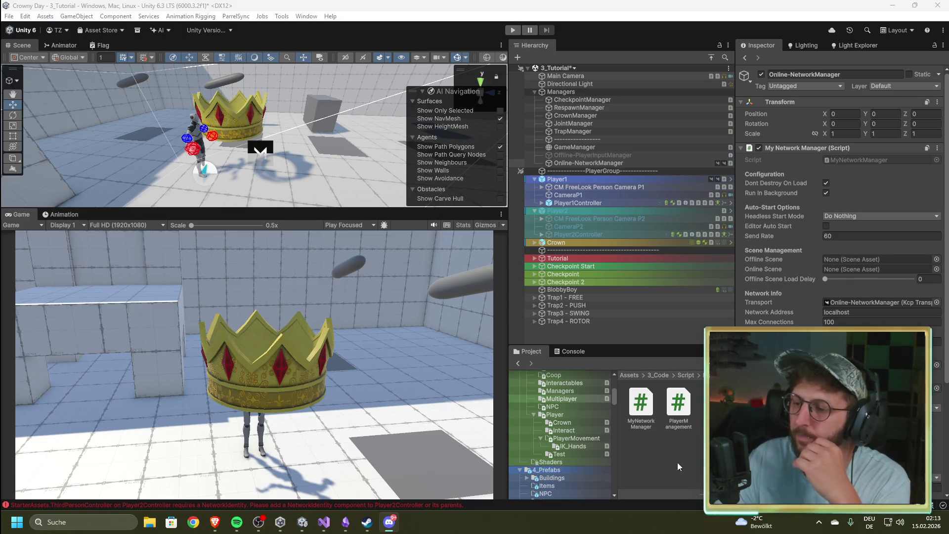
click(642, 410)
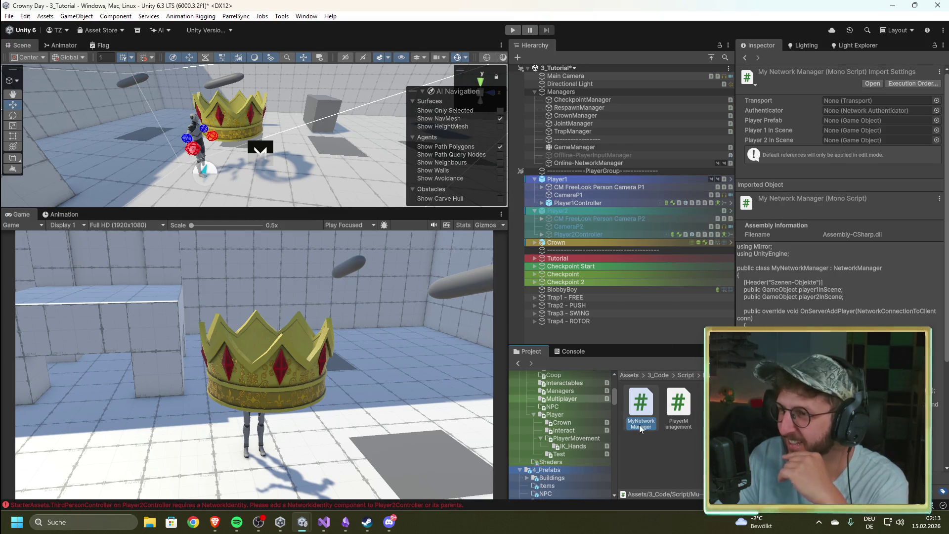
scroll(836, 251, down, 5)
scroll(829, 294, up, 5)
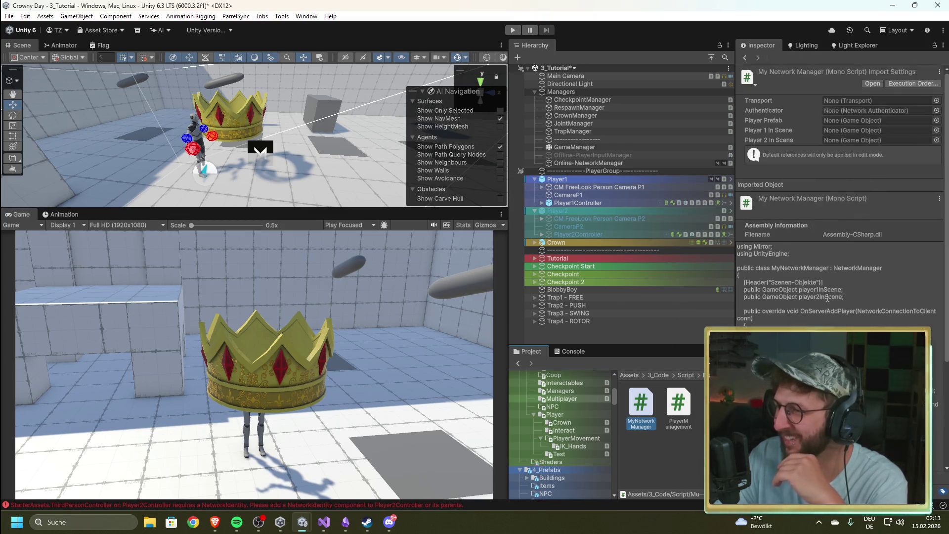
Inspect Player1Controller, CM FreeLook Person Camera P2, Player2Controller and CameraP2.
click(617, 201)
click(591, 220)
click(588, 236)
click(588, 227)
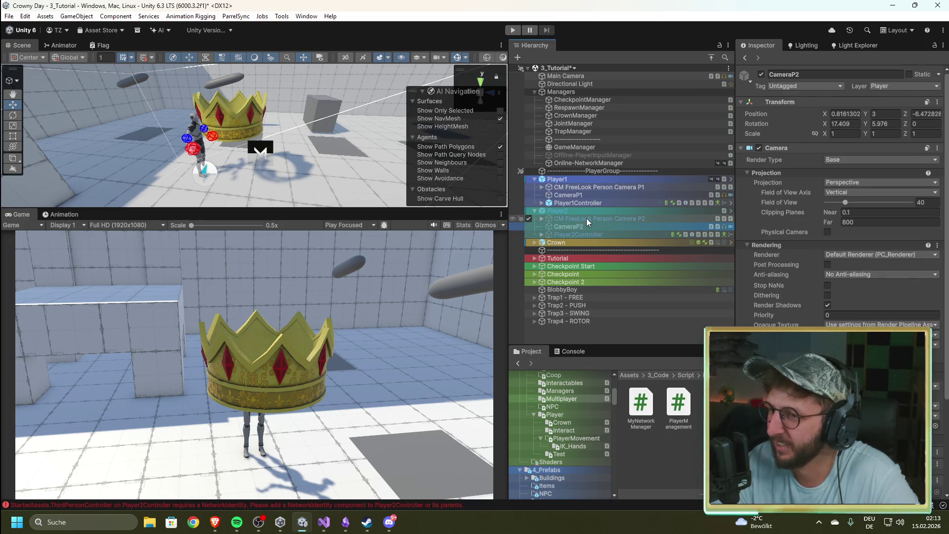
Recheck Online-NetworkManager's Player2_online prefab setting, then bring back the destroy-assets error in the Console.
click(598, 163)
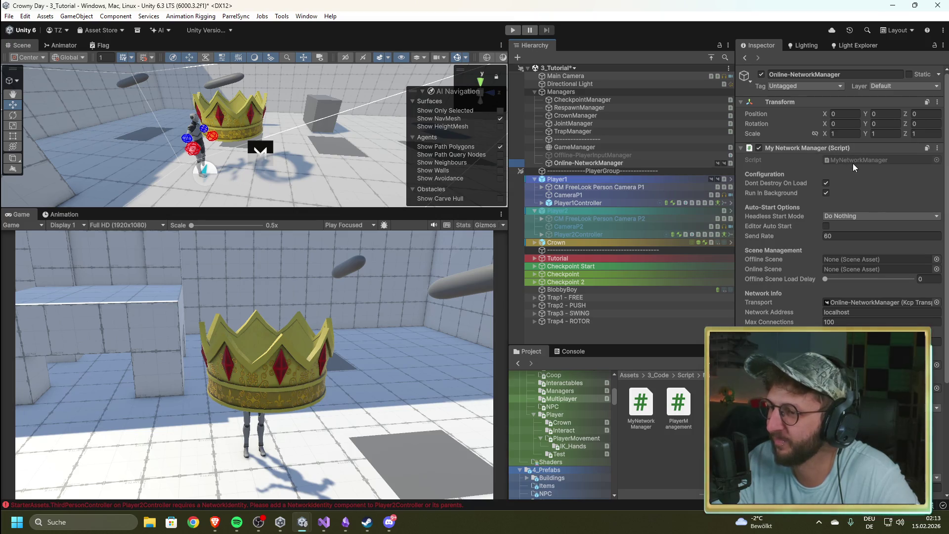
scroll(850, 197, down, 5)
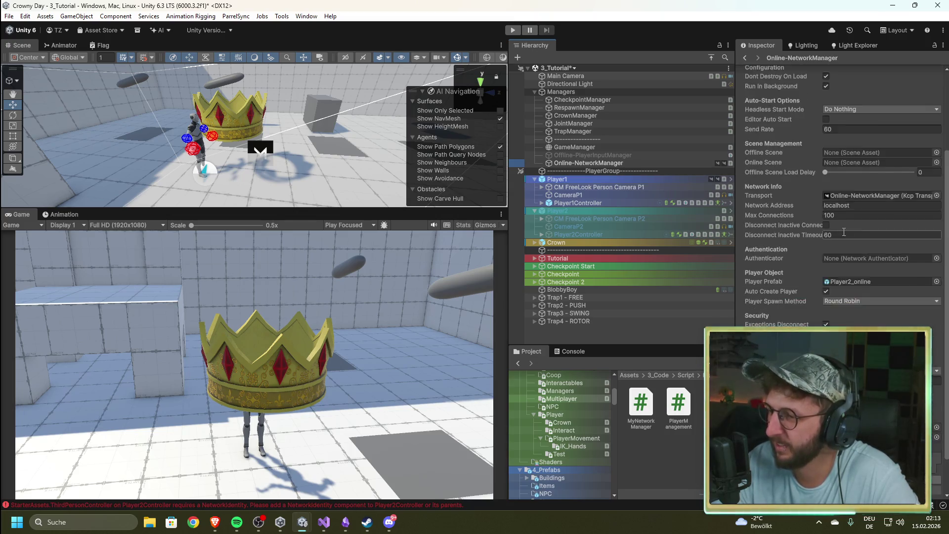
scroll(843, 238, up, 4)
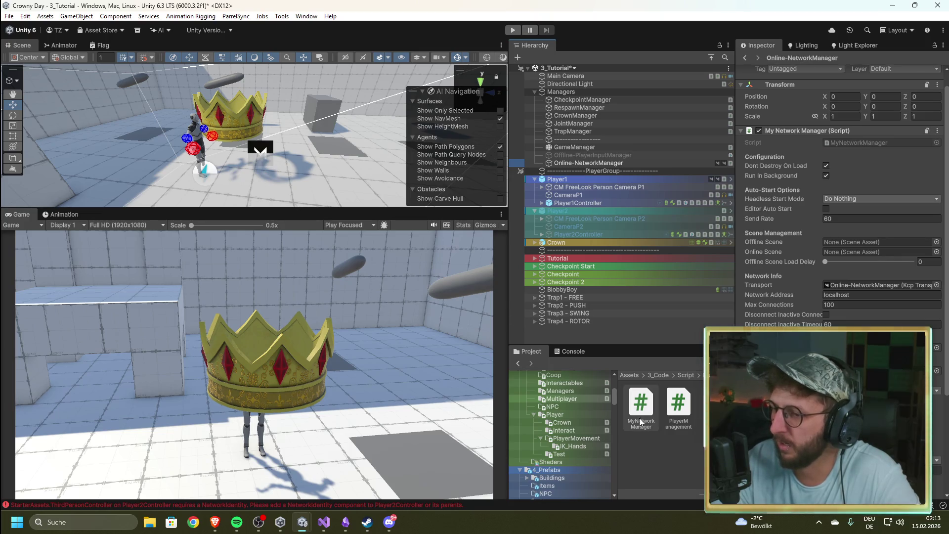
click(569, 350)
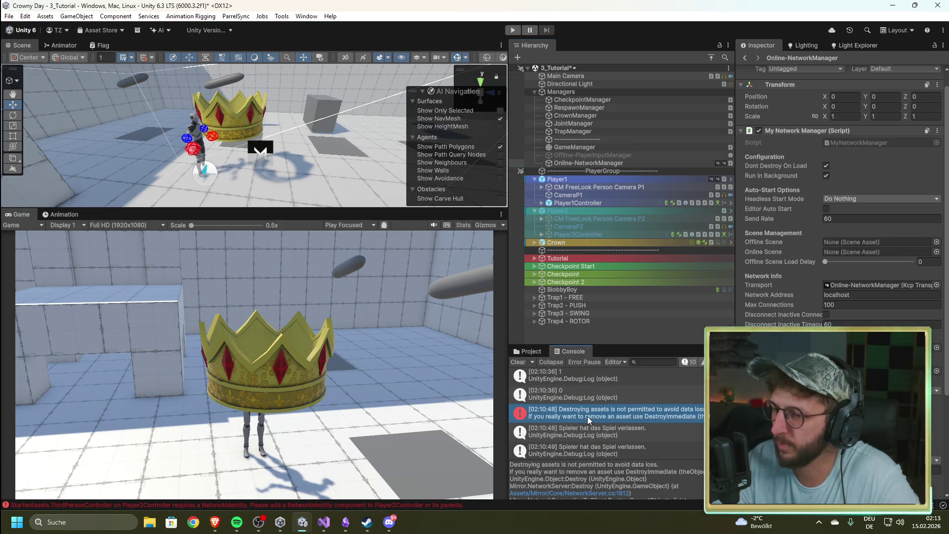
Open Mirror's NetworkServer.cs at line 363 in OnCommandMessage, then return to the Unity editor.
double_click(587, 416)
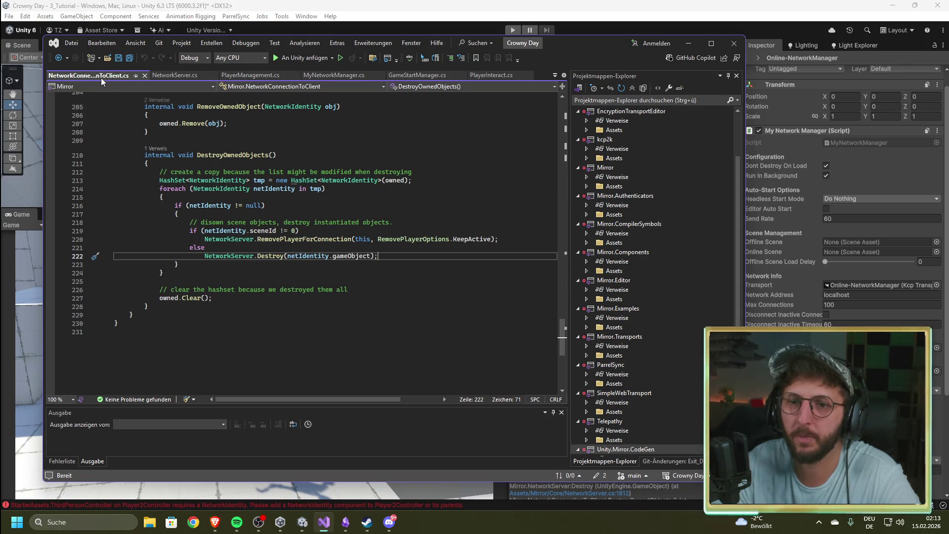
scroll(163, 74, up, 9)
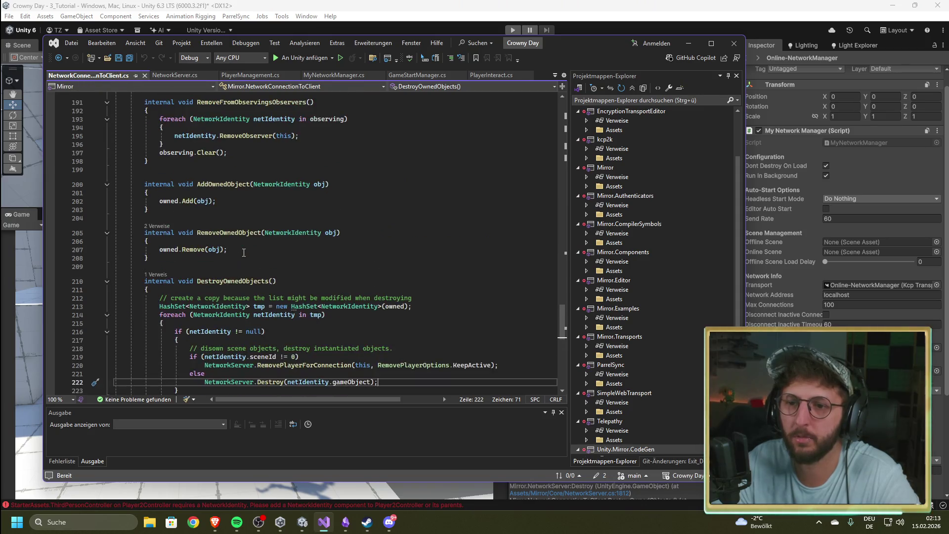
click(168, 75)
scroll(345, 256, down, 9)
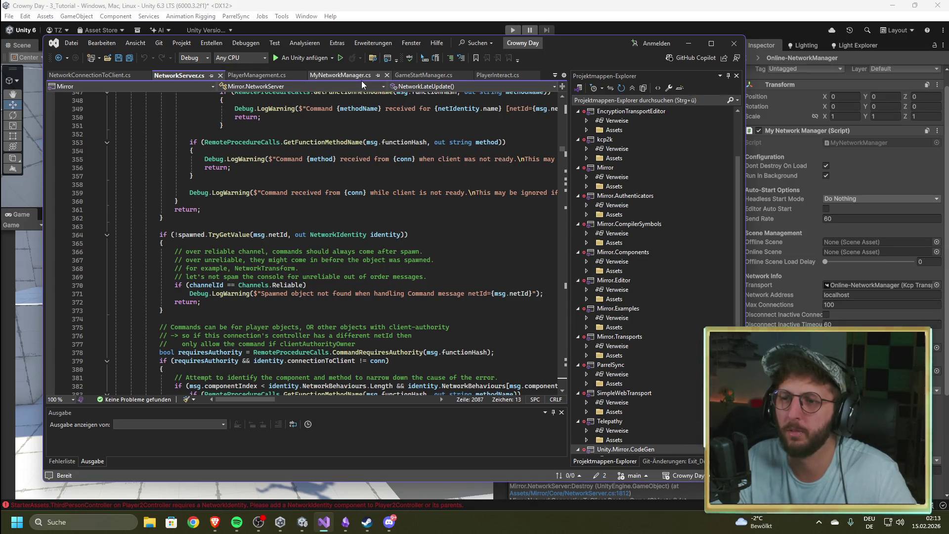
click(307, 226)
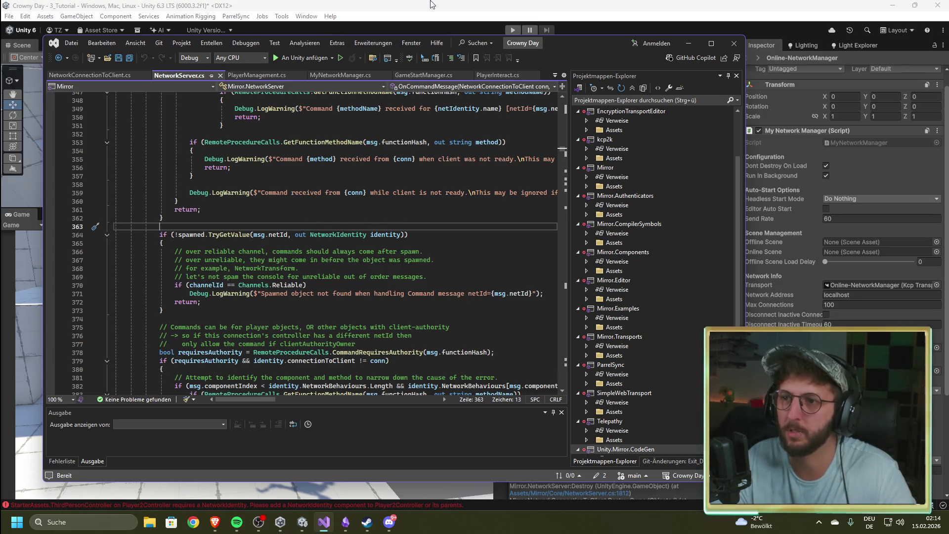
click(444, 17)
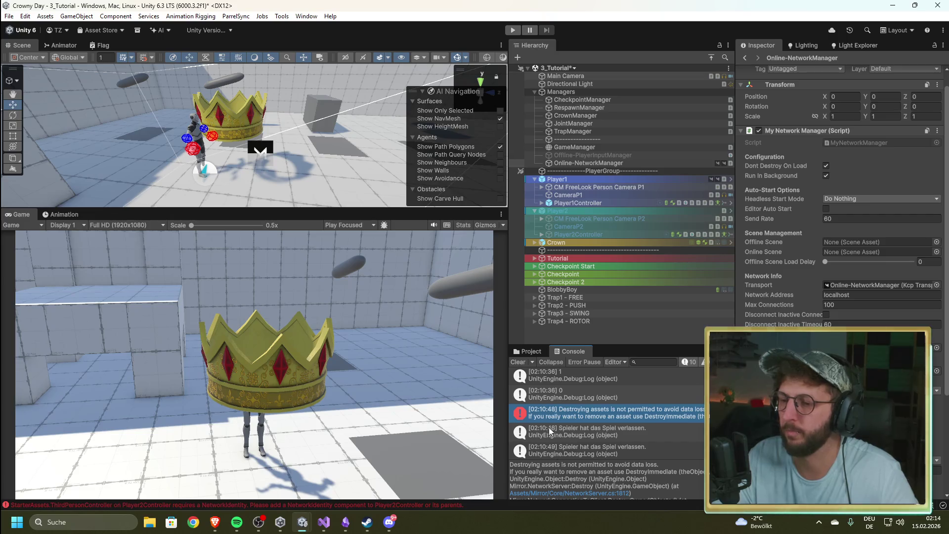
click(536, 351)
scroll(585, 441, down, 5)
scroll(582, 453, down, 5)
scroll(582, 452, down, 5)
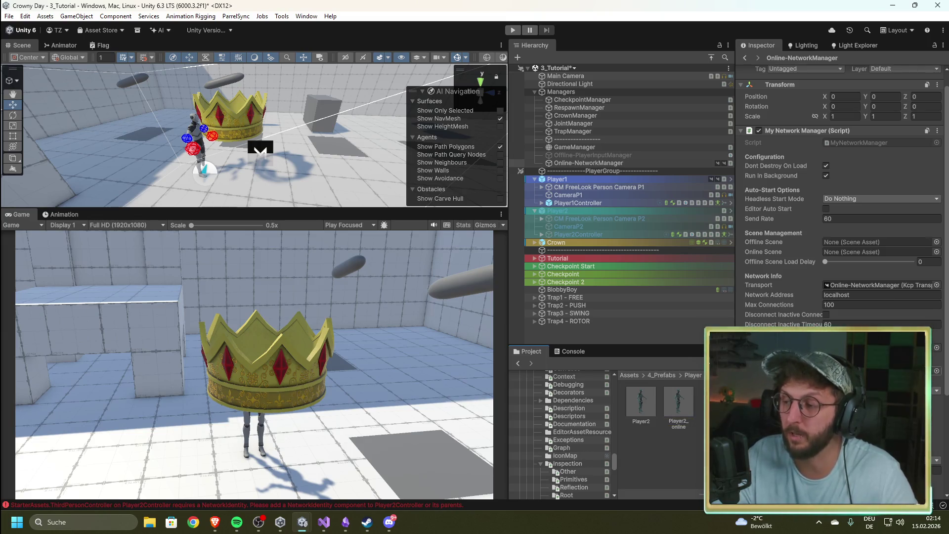
click(567, 351)
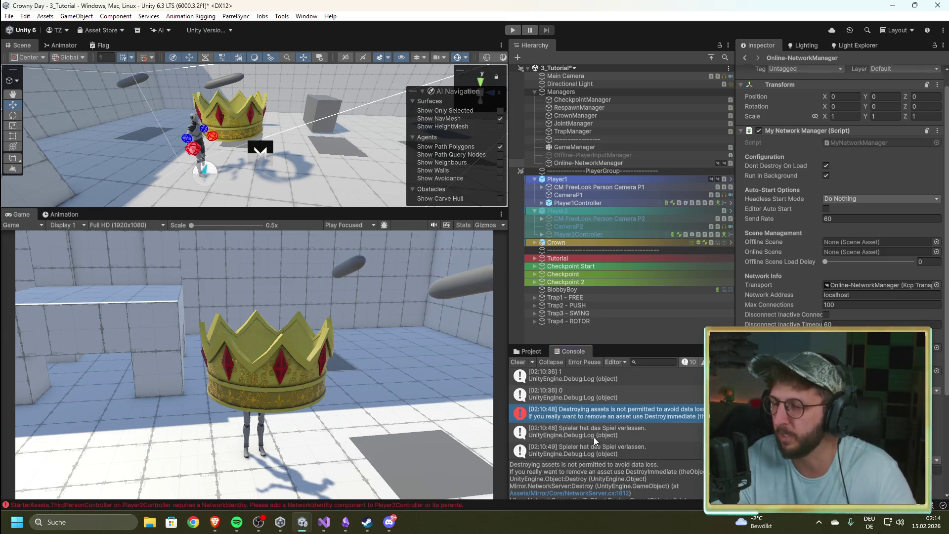
scroll(591, 428, down, 2)
scroll(591, 428, up, 3)
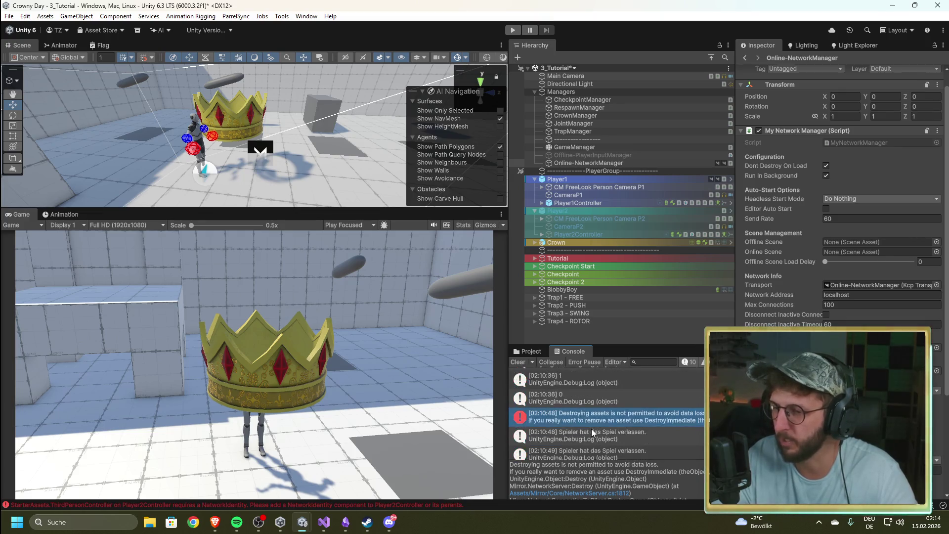
scroll(623, 432, up, 5)
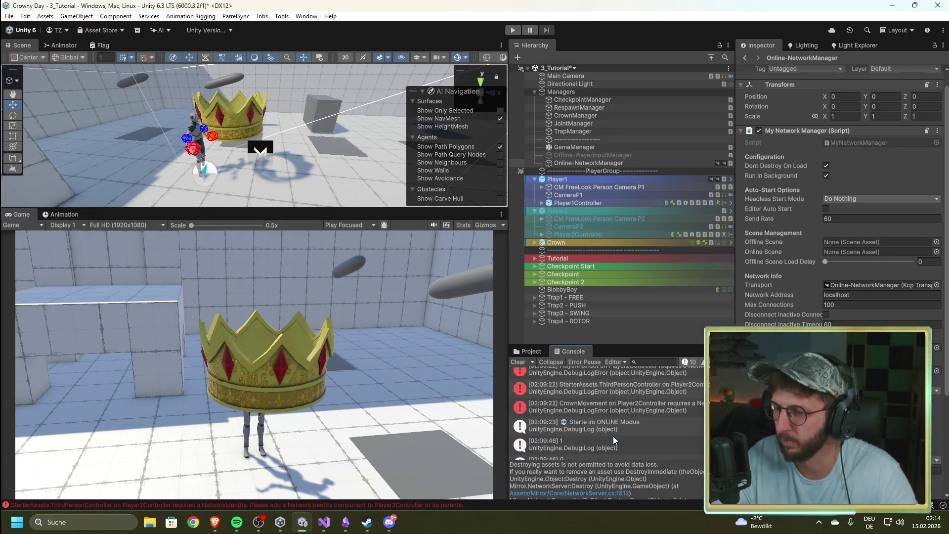
double_click(627, 432)
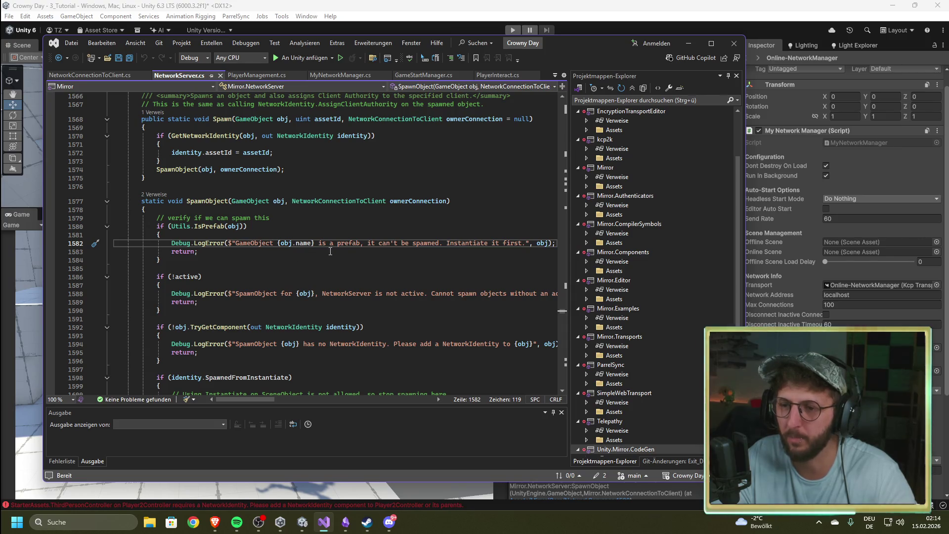
Highlight the 'is a prefab, can't be spawned' message on line 1582, then return to Unity.
drag(368, 243, 523, 244)
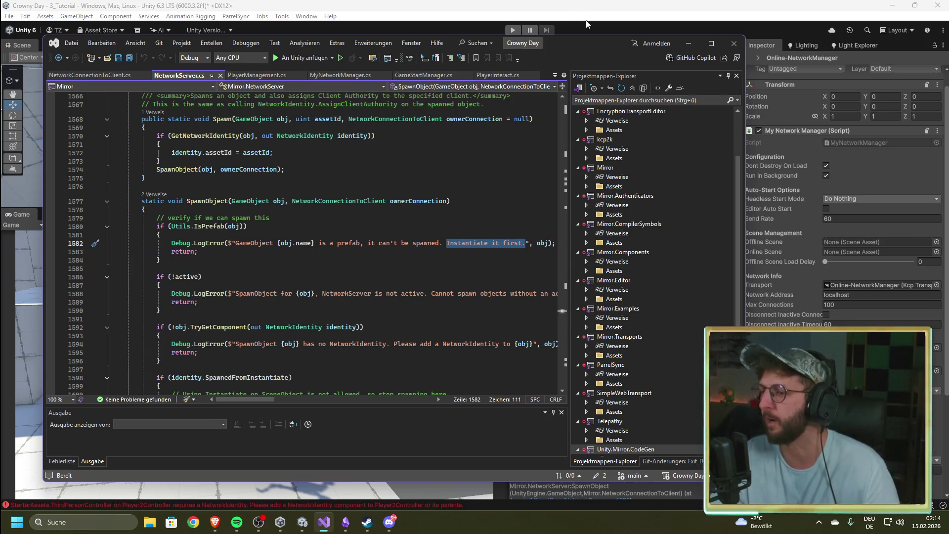
click(621, 9)
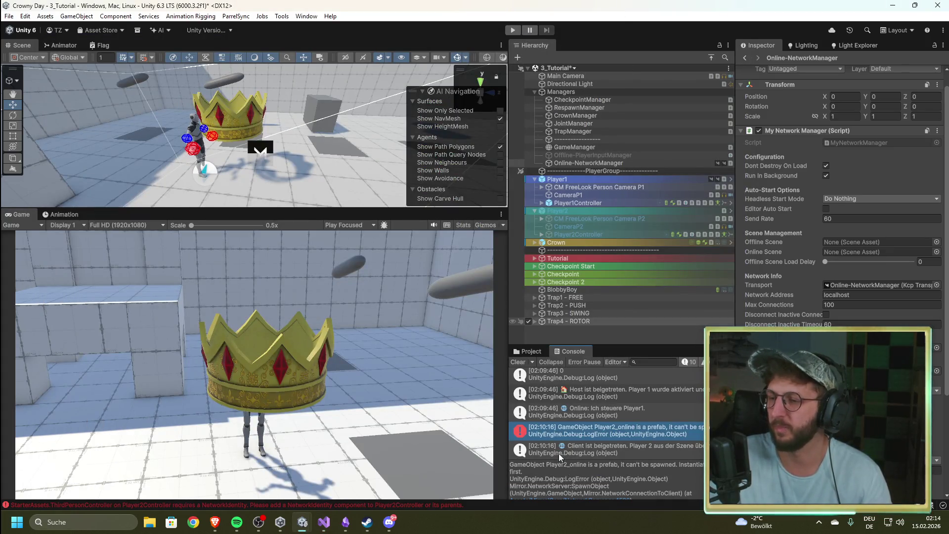
Show Assets/4_Prefabs/Player with the Player2 and Player2_online prefabs in the Project window.
click(324, 525)
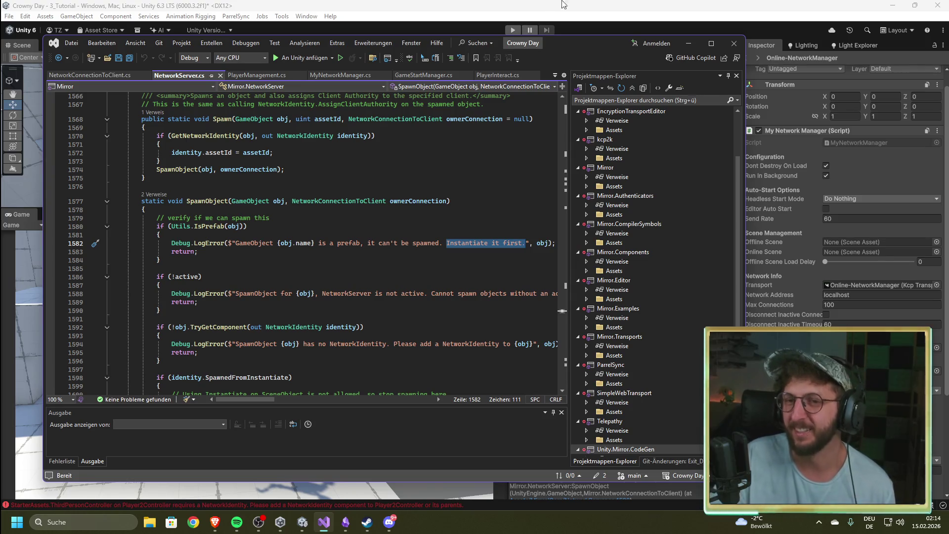
click(592, 9)
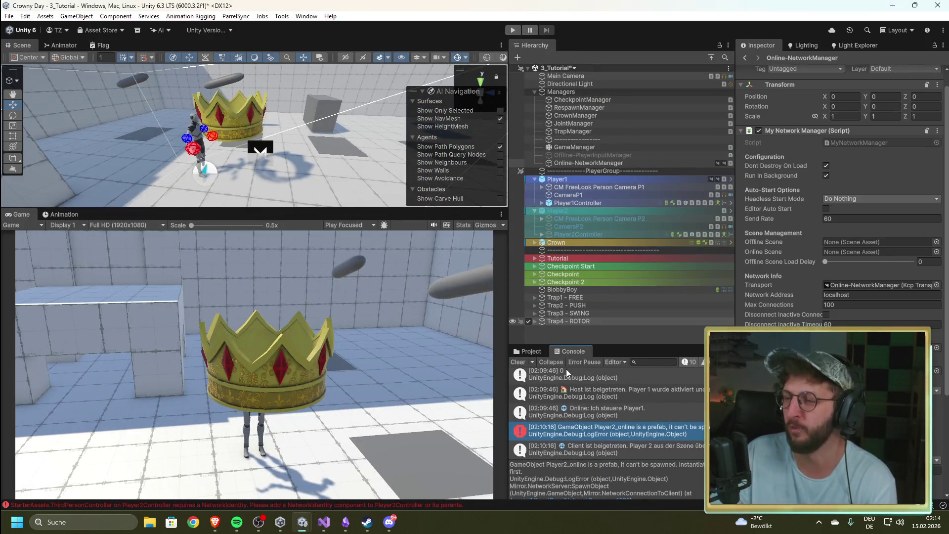
click(529, 350)
scroll(586, 437, down, 10)
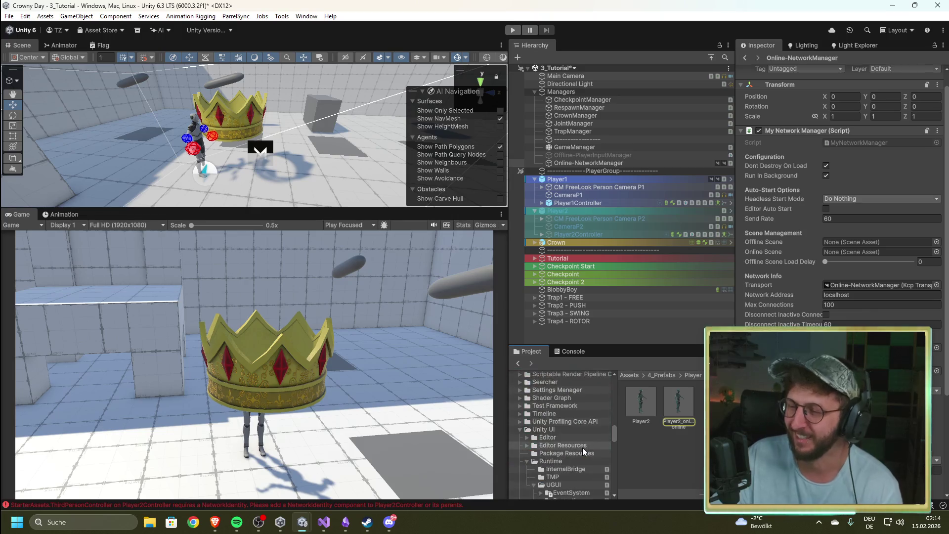
scroll(582, 446, up, 8)
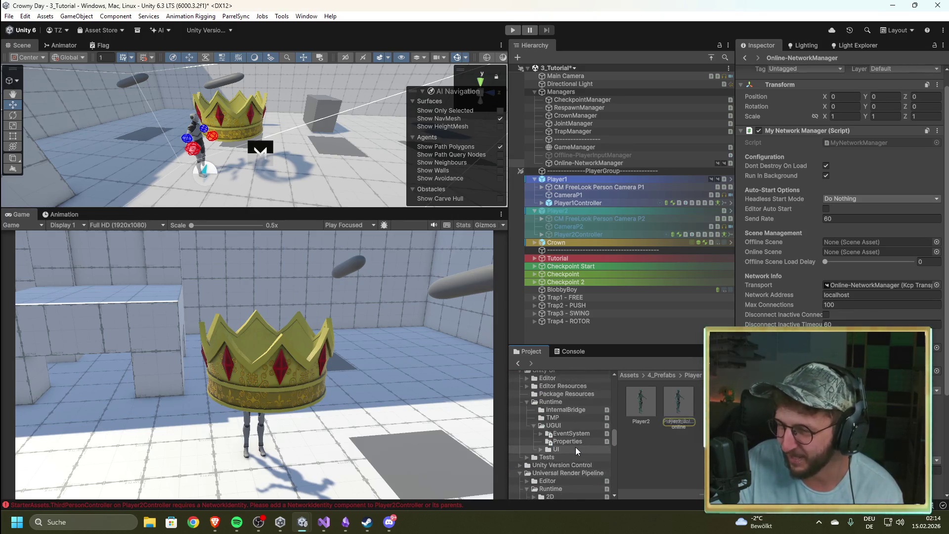
Open the Mirror folder in the Project window and expand its Transports subfolder.
scroll(570, 447, up, 3)
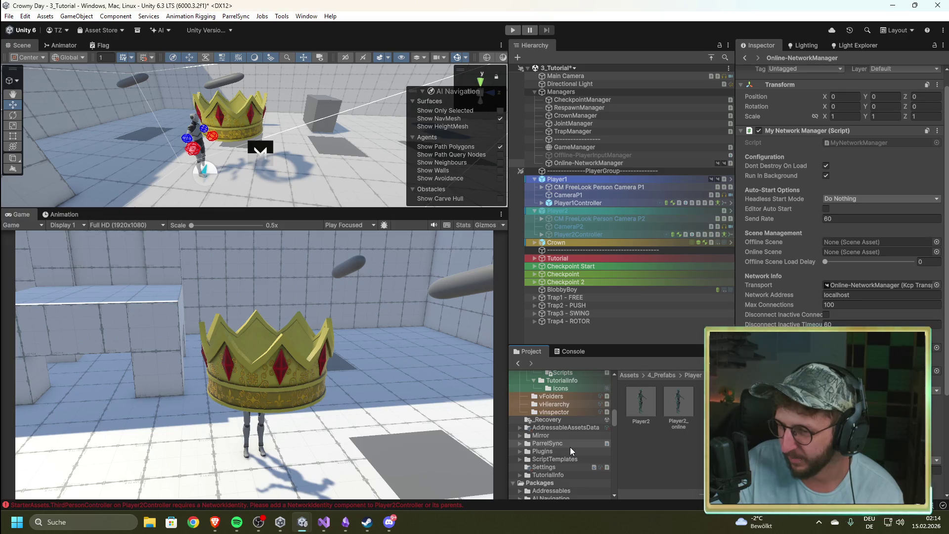
click(551, 435)
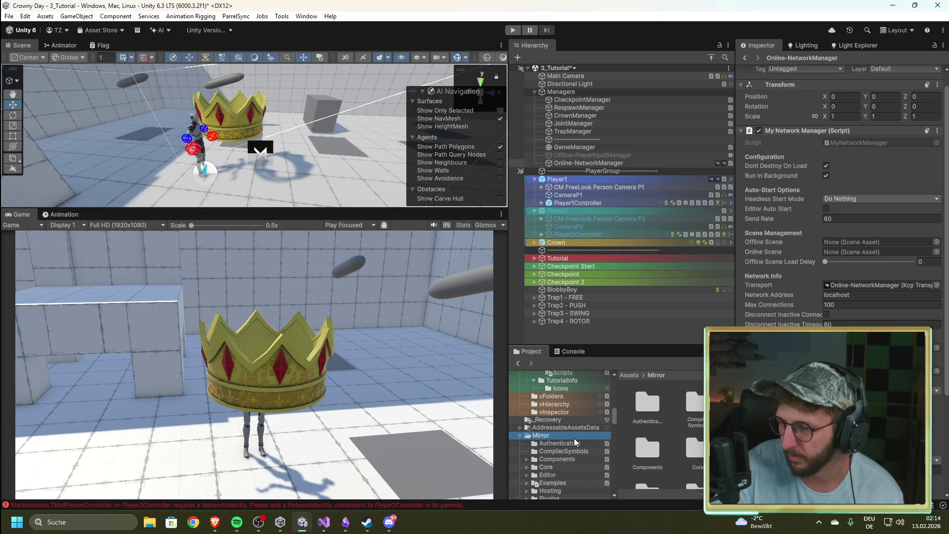
double_click(551, 435)
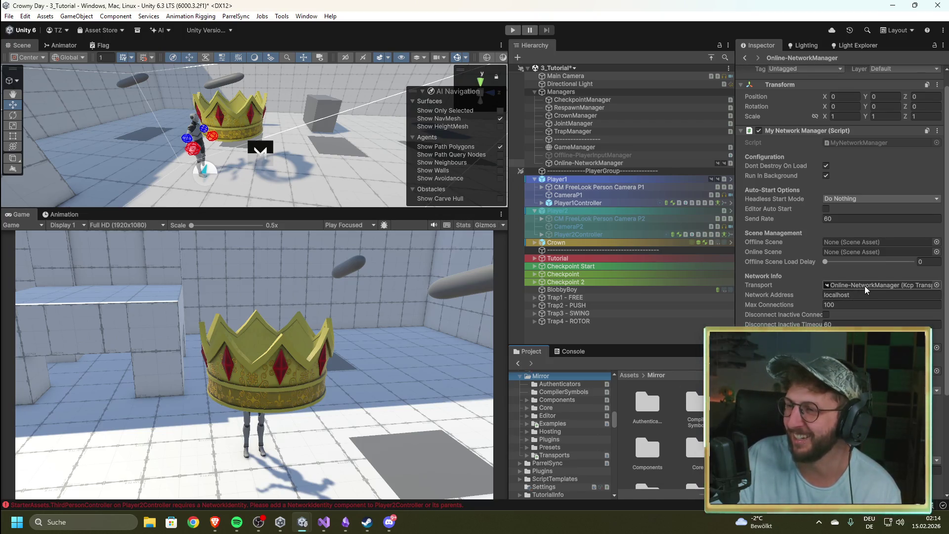
scroll(859, 295, down, 5)
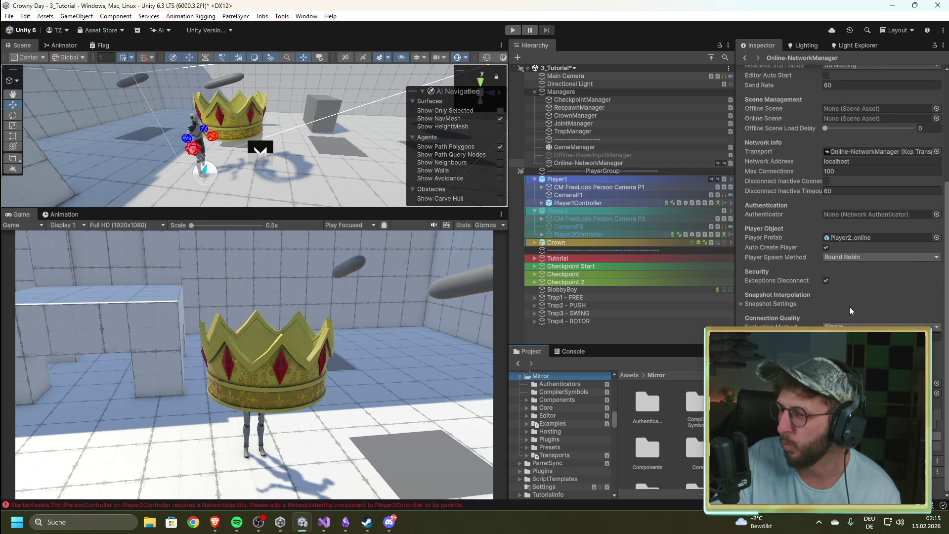
scroll(850, 310, up, 6)
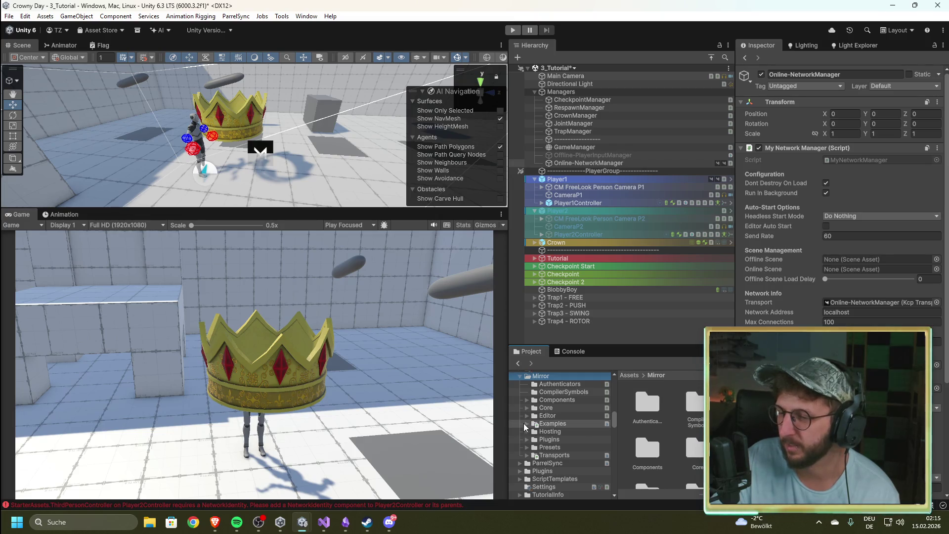
click(526, 455)
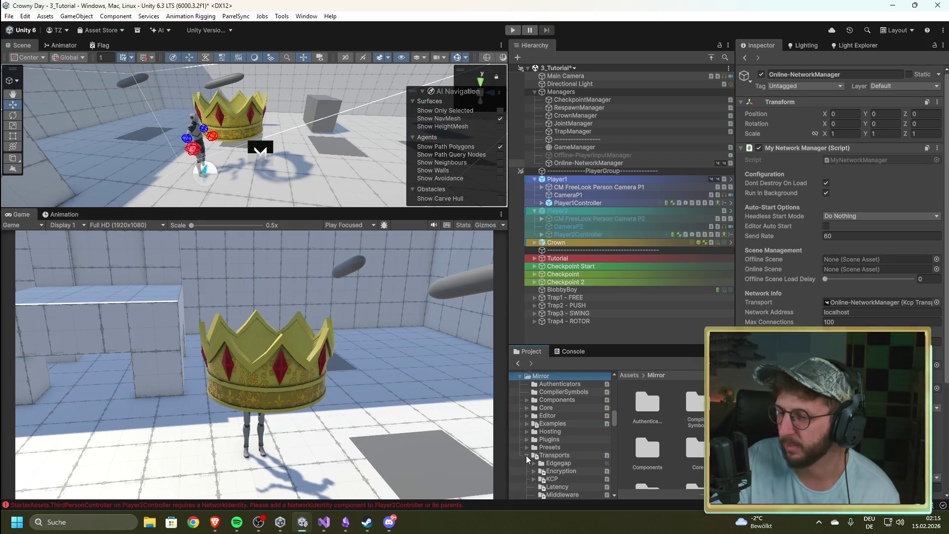
scroll(527, 459, down, 3)
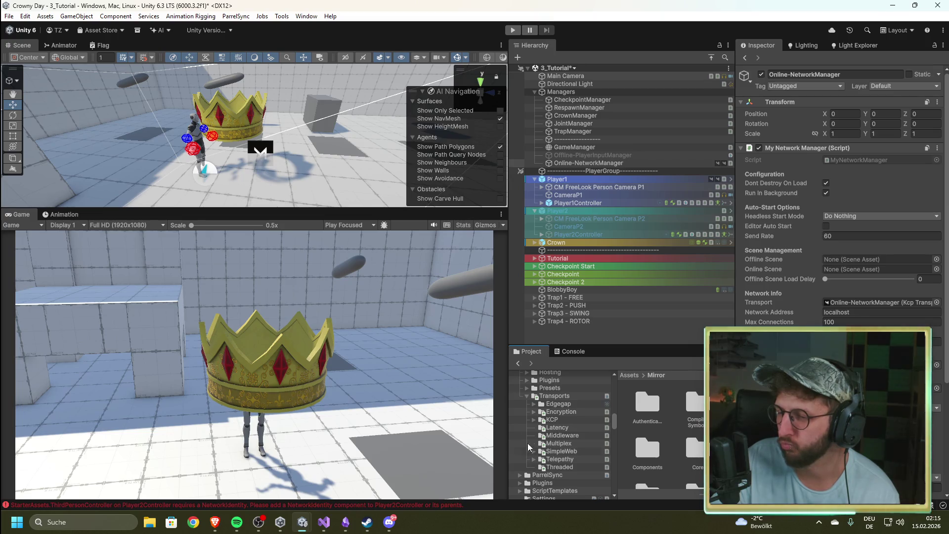
click(324, 522)
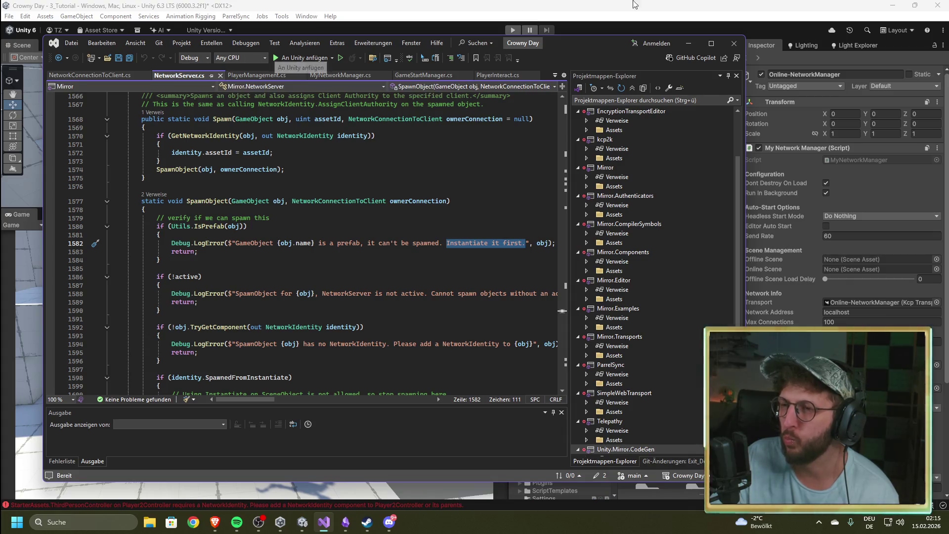
Search the Project assets for 'network', then refine the search to 'network server'.
key(alt+Tab)
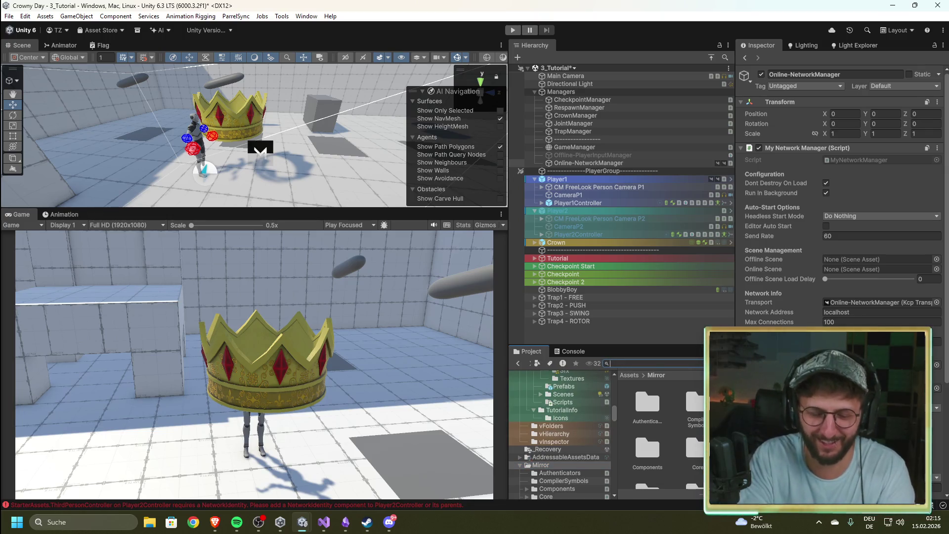
text(netw)
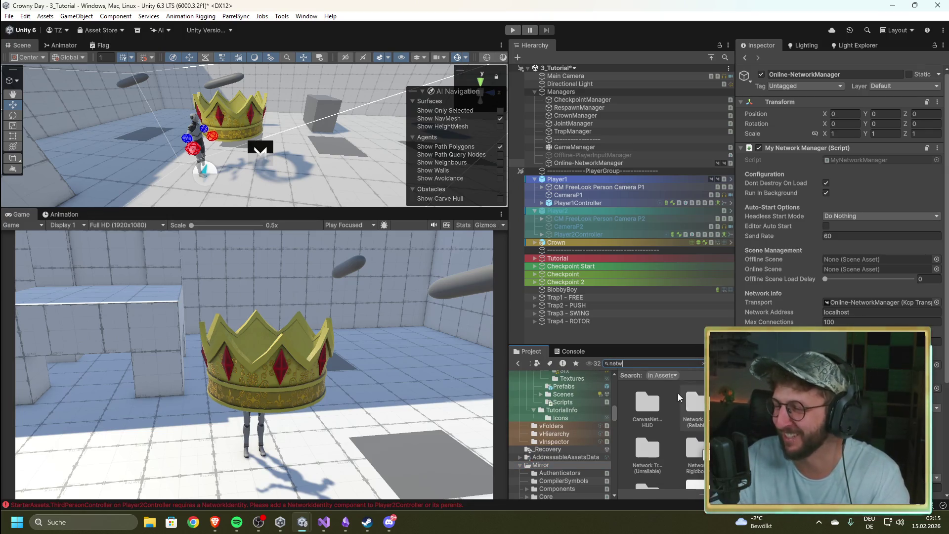
text(ork)
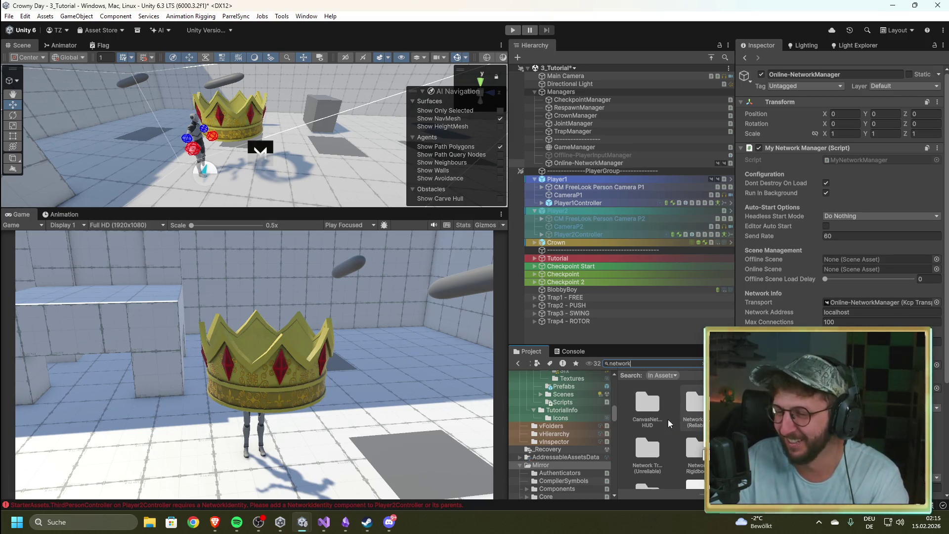
click(324, 523)
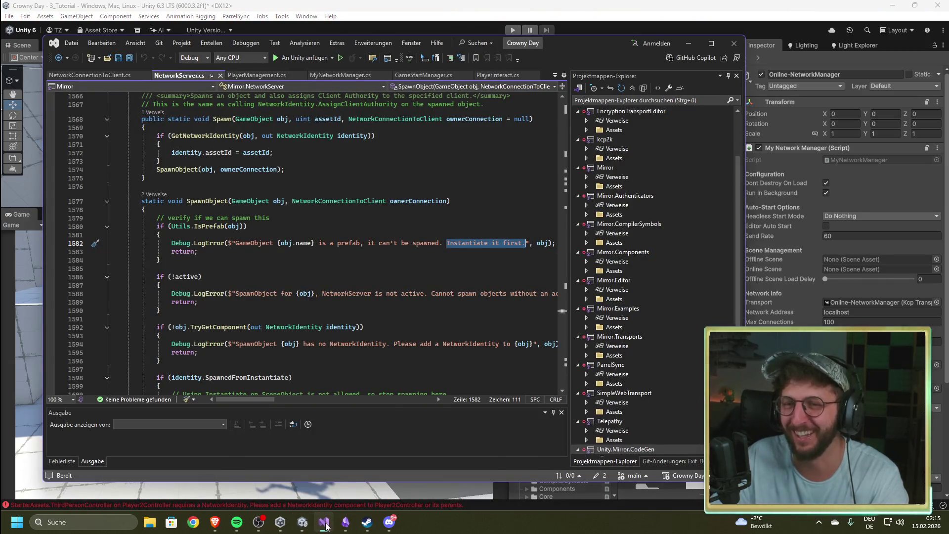
click(324, 523)
click(663, 365)
text(se)
key(BackSpace)
key(BackSpace)
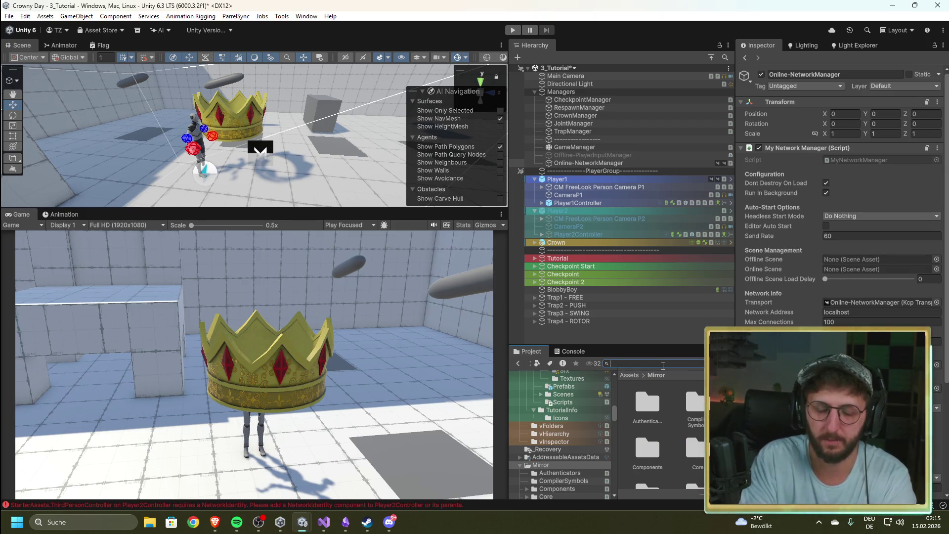
text(network)
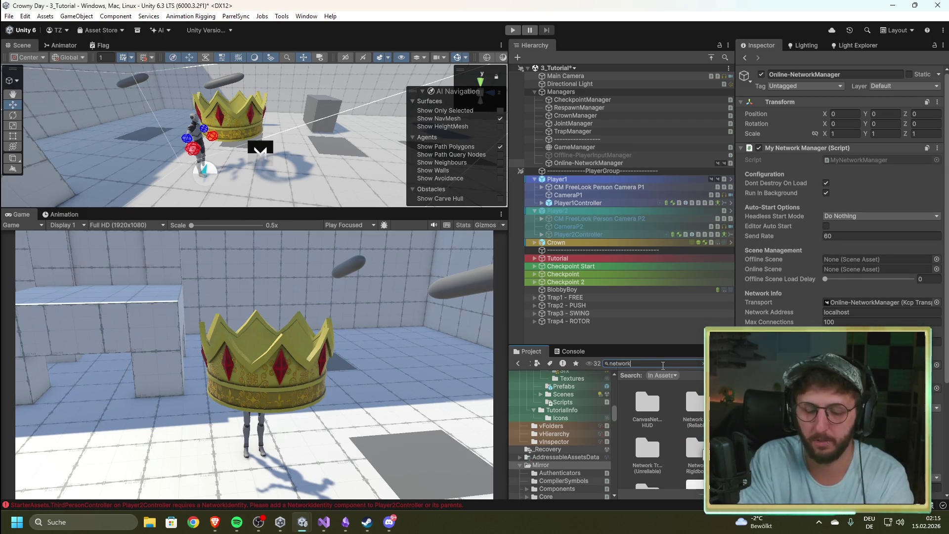
text( server)
Select the Mirror.dll NetworkServer script and scroll through its source in the Inspector.
click(665, 423)
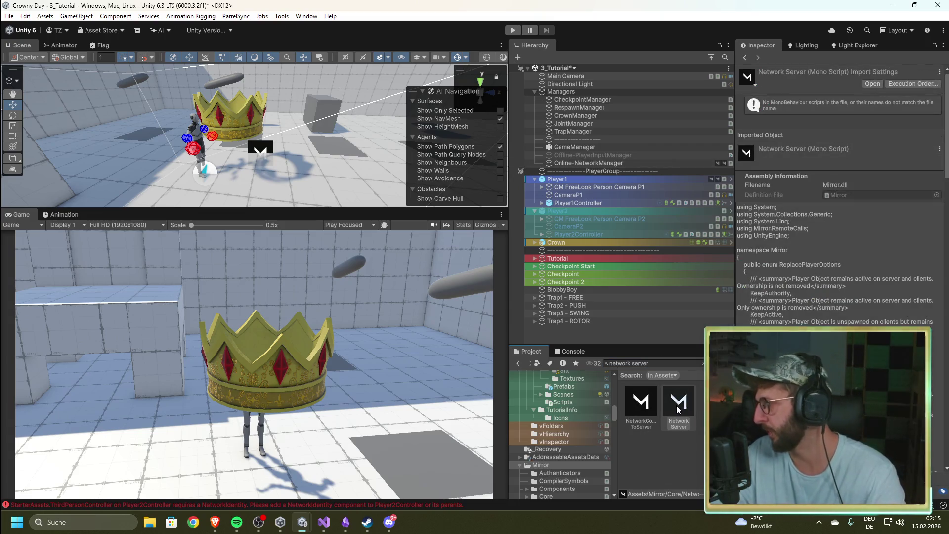
scroll(840, 198, down, 2)
key(alt+Tab)
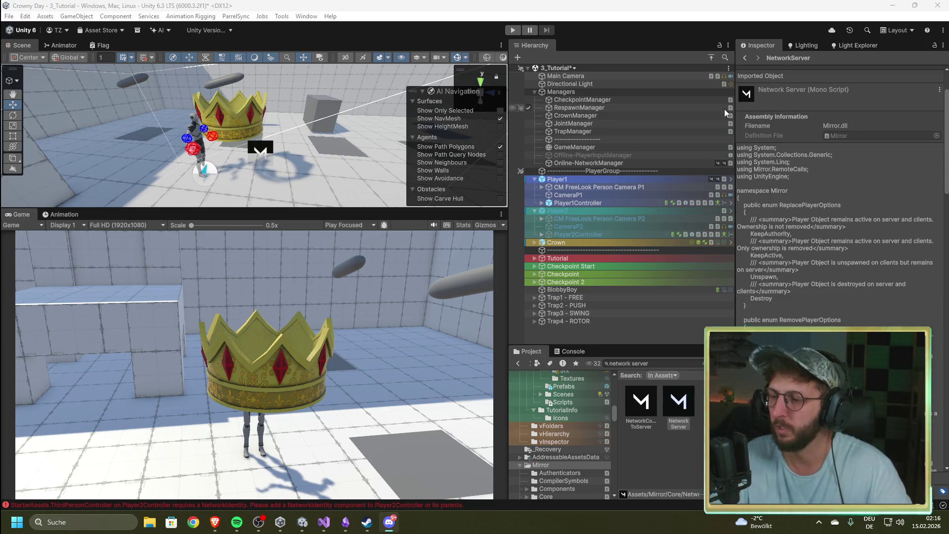
Inspect Player1Controller's Third Person Controller, then Player2's components and the RespawnManager.
click(564, 199)
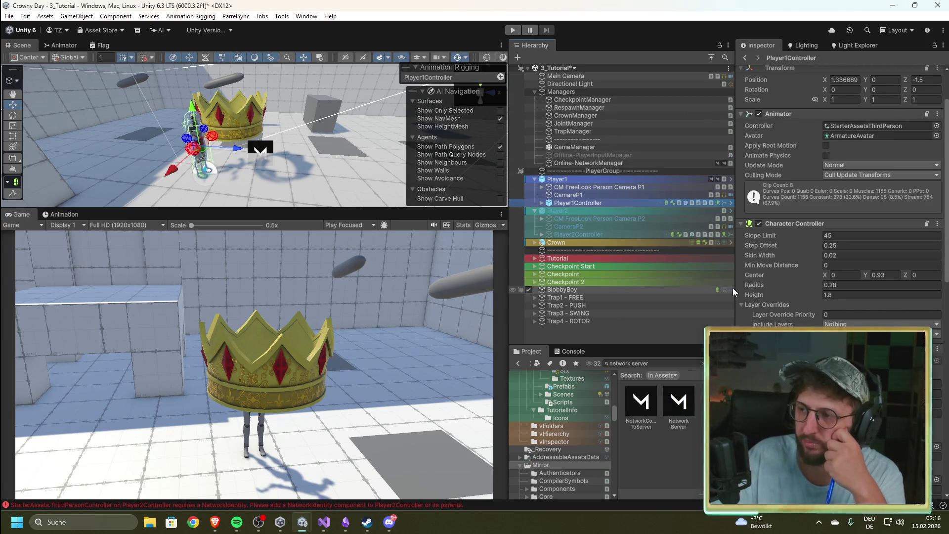
scroll(840, 222, down, 5)
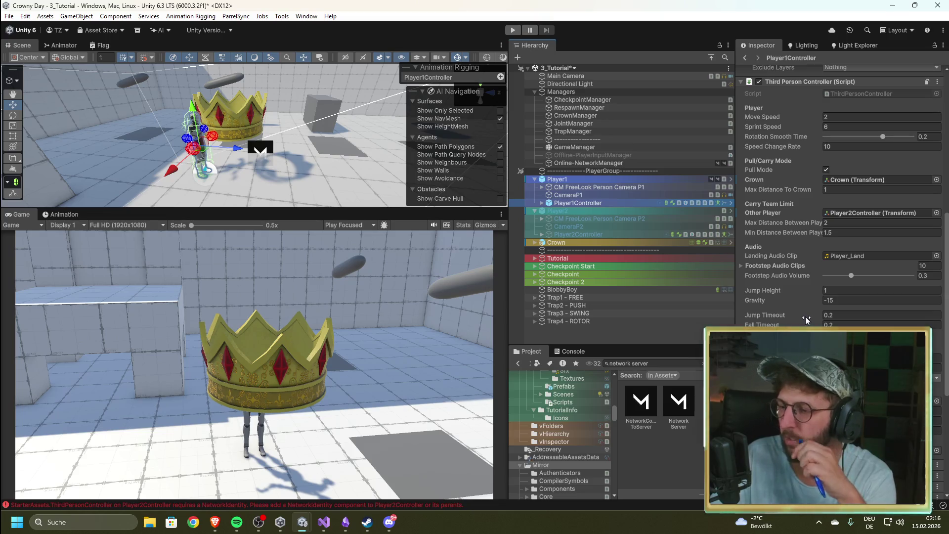
mouse_move(804, 315)
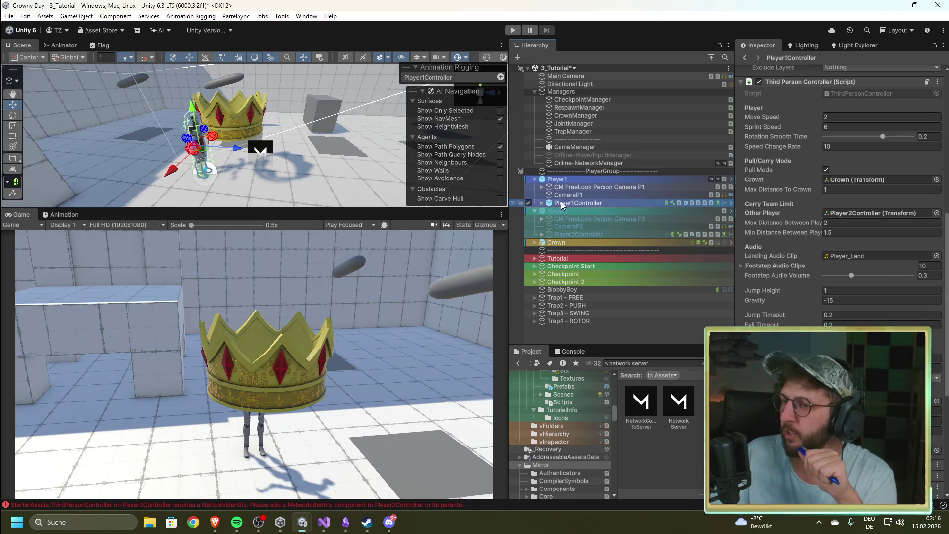
click(574, 209)
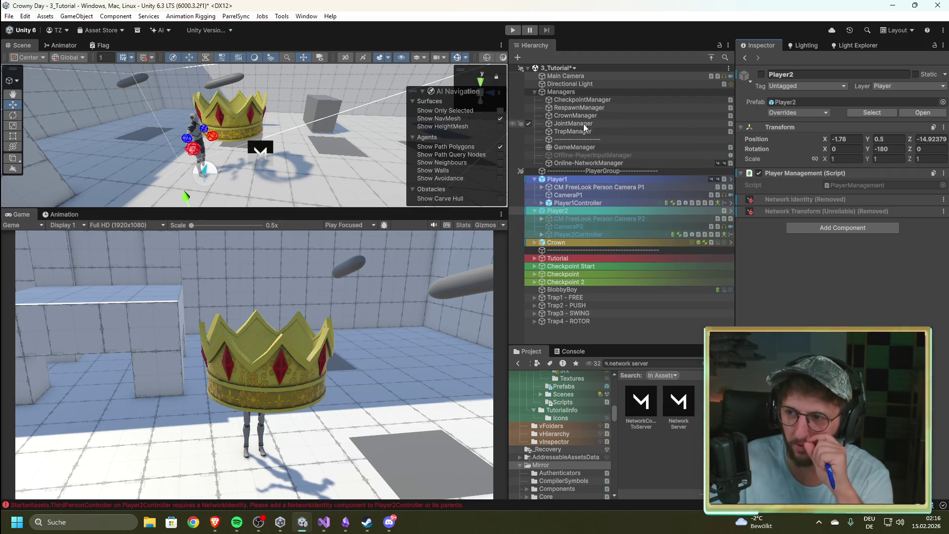
click(574, 107)
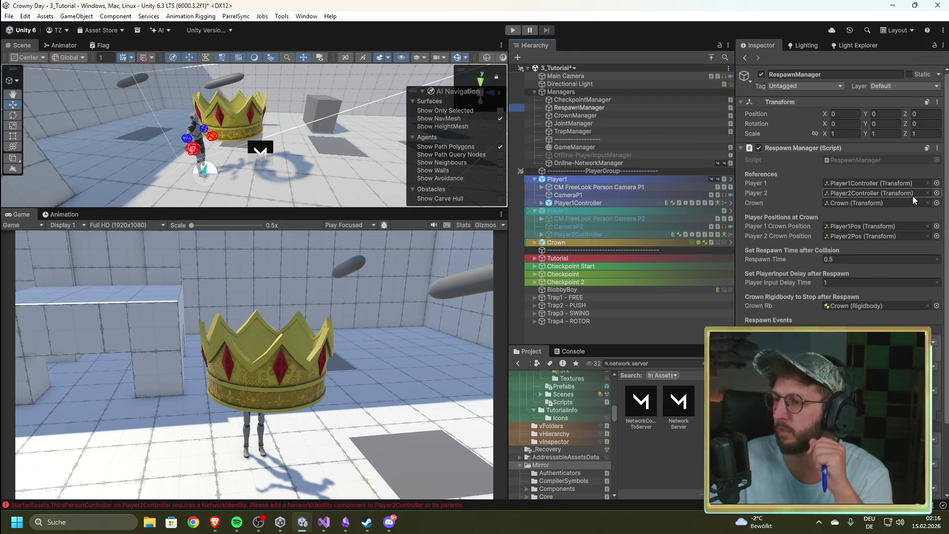
Locate RespawnManager's Player 2 object, inspect GameManager's Game Start Manager, and show the Console.
click(852, 192)
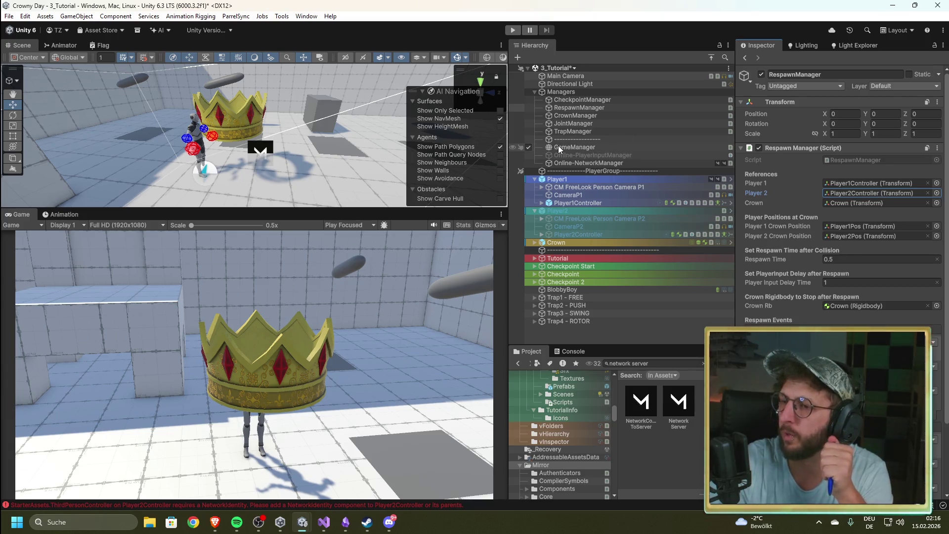
click(596, 156)
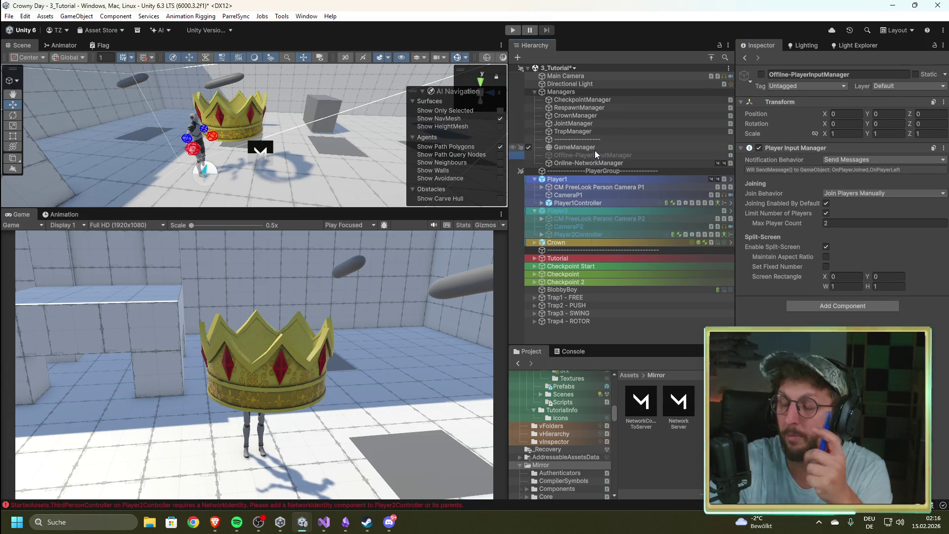
click(595, 149)
click(572, 351)
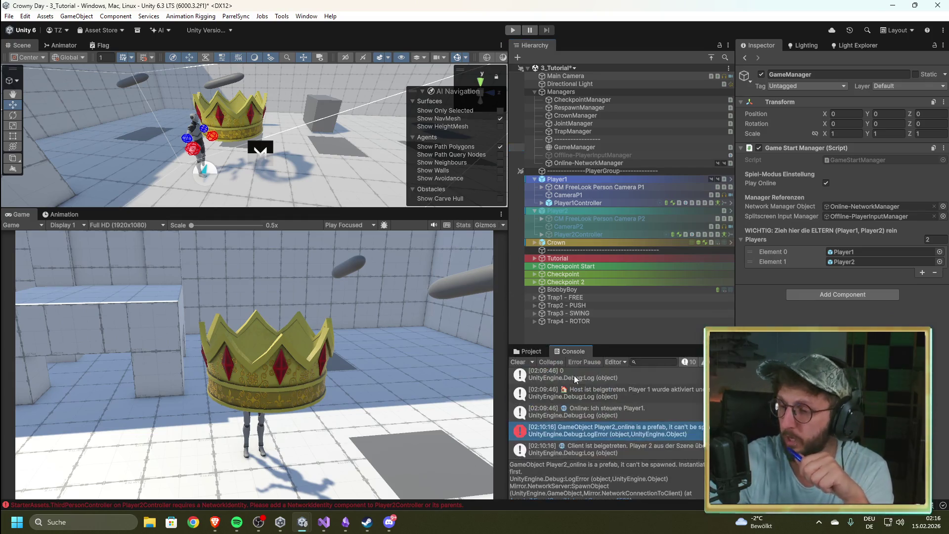
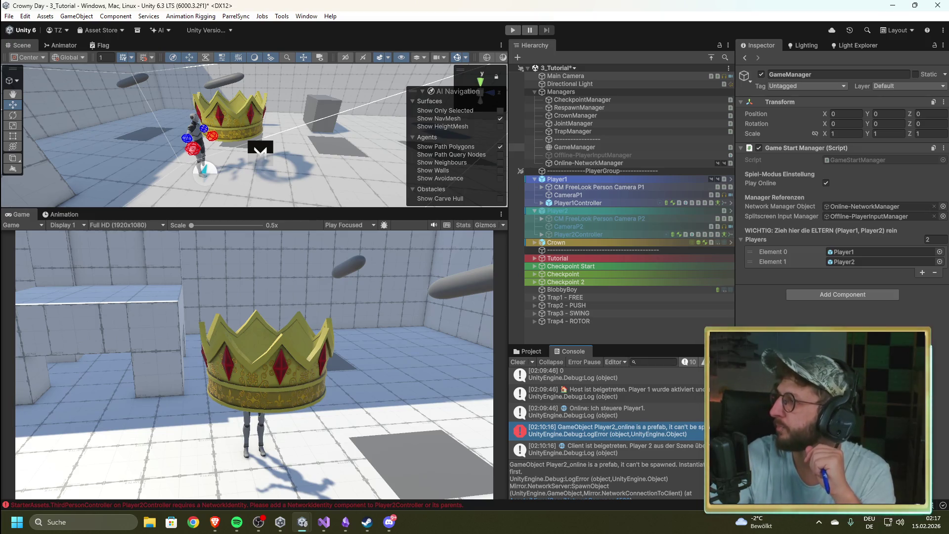
Switch from the Unity editor to the Discord window showing the screen-share.
key(alt+Tab)
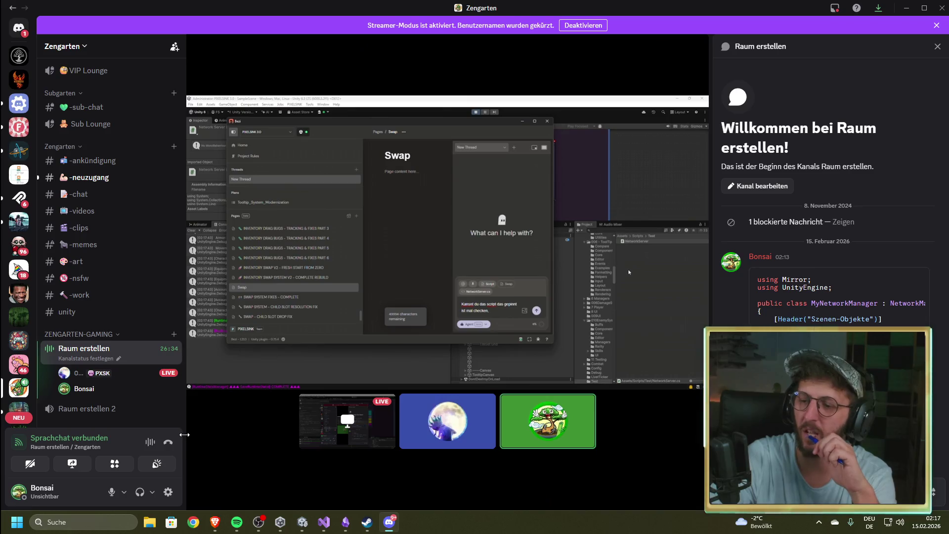
Return from the Discord call to the Unity editor showing the 3_Tutorial scene.
mouse_move(379, 331)
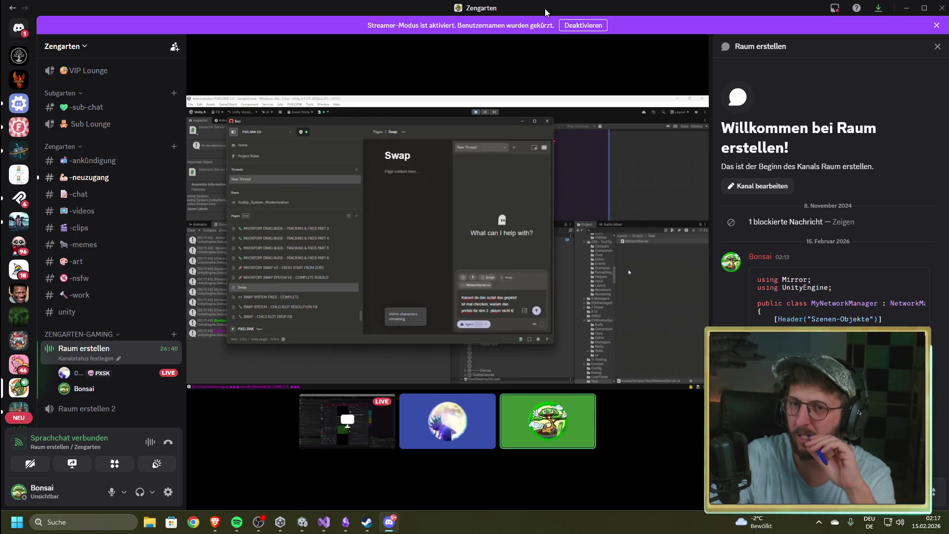
key(alt+Tab)
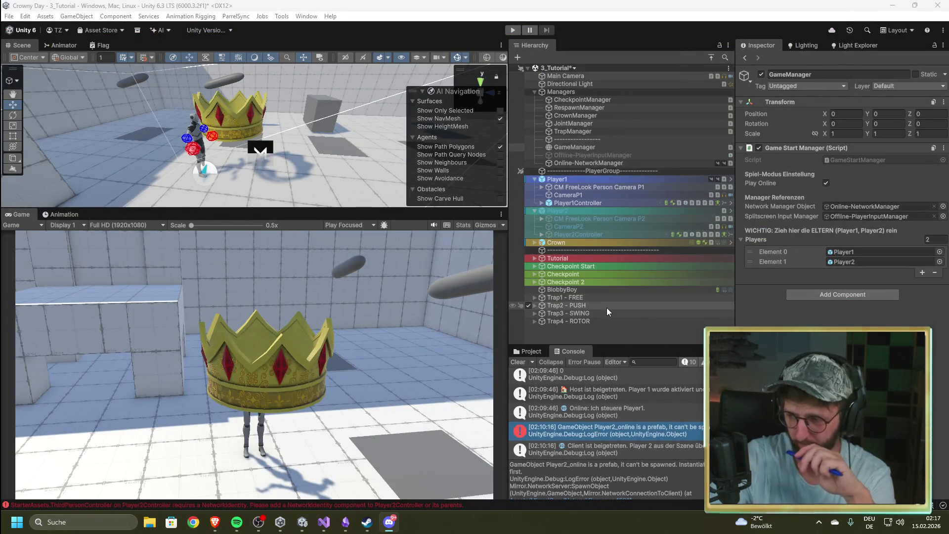
Drop an inactive Player2_online instance from Assets/4_Prefabs/Player into the scene and enter Play mode.
click(526, 350)
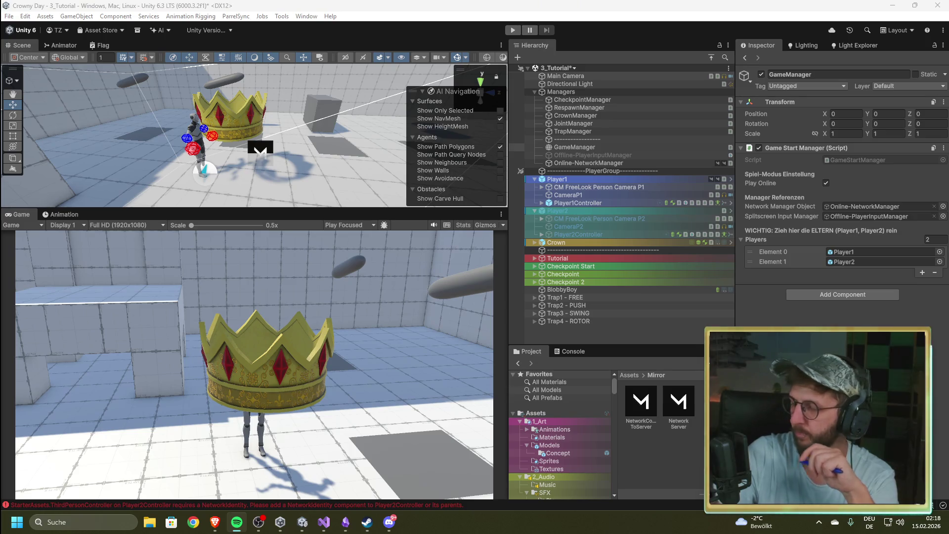
scroll(552, 454, down, 5)
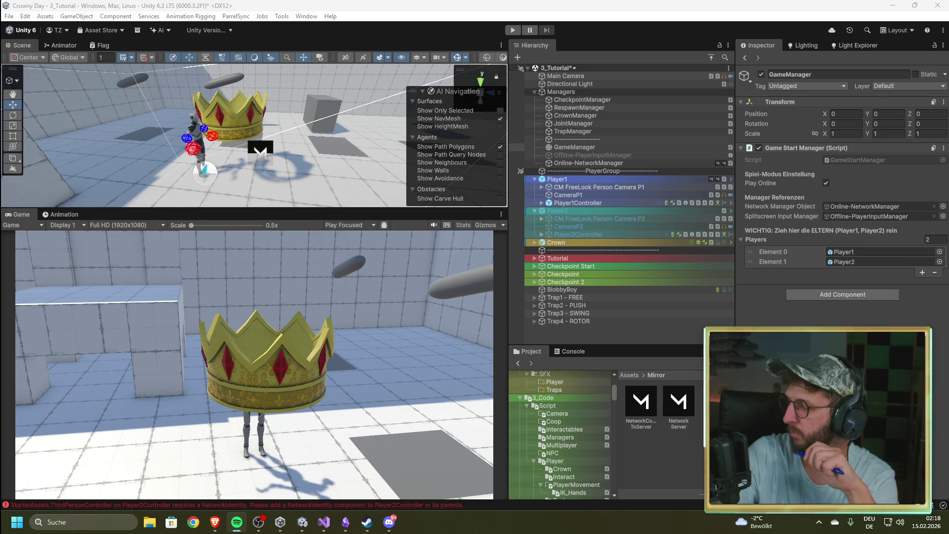
scroll(563, 447, down, 5)
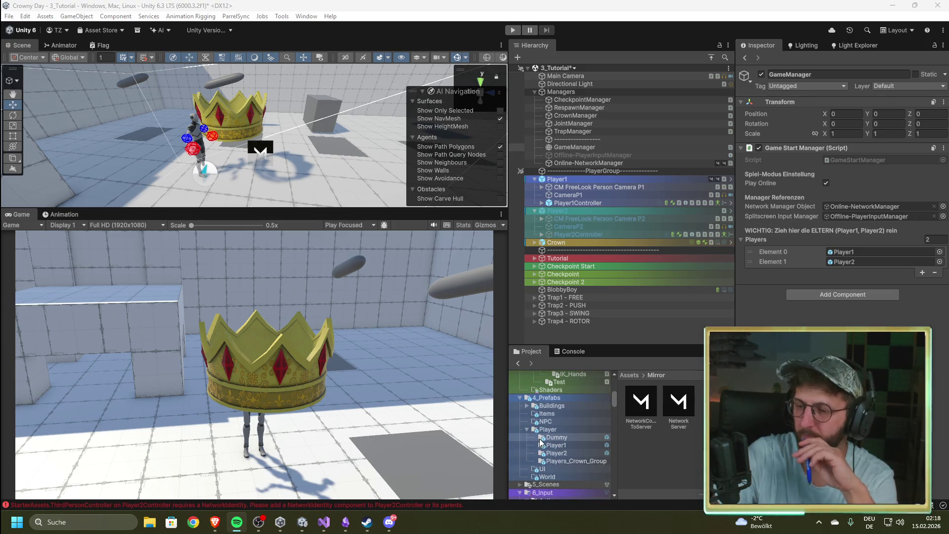
click(573, 455)
drag(680, 408, 602, 329)
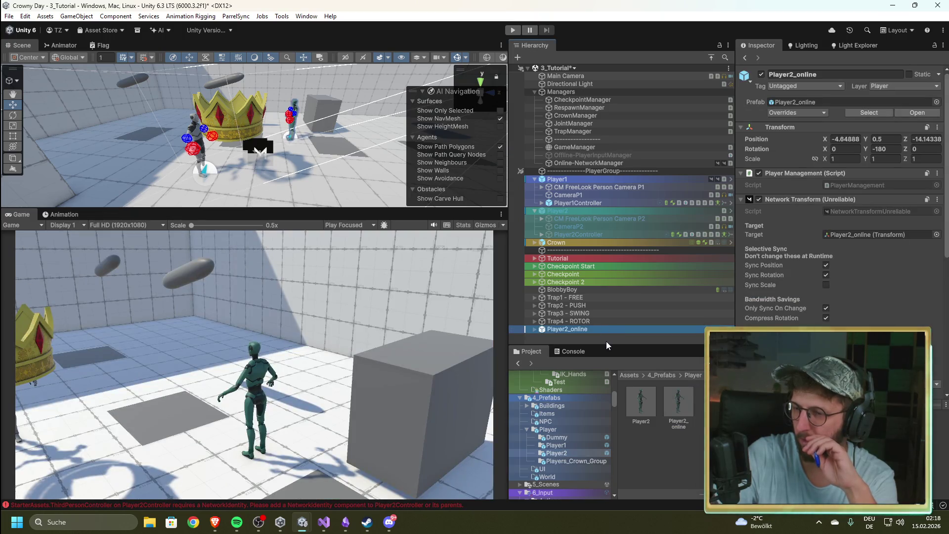
key(alt+shift+a)
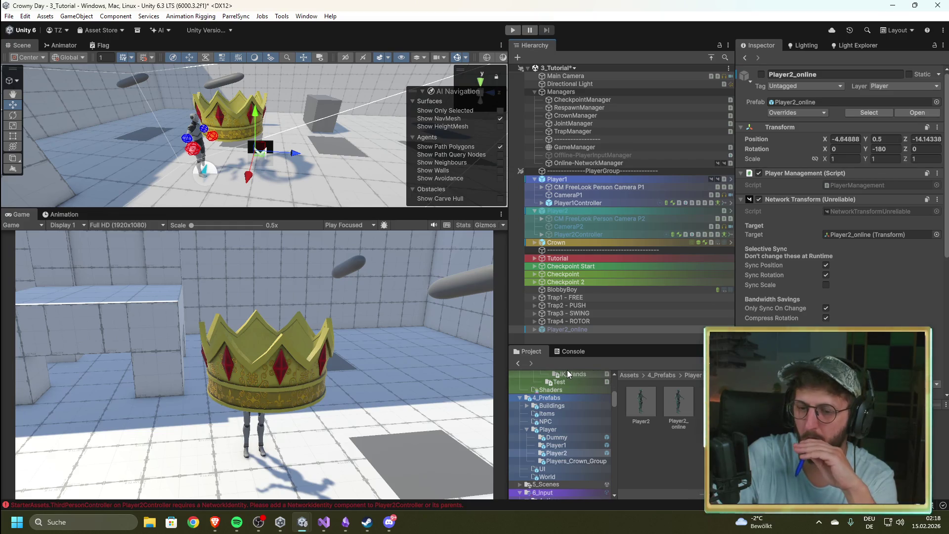
click(514, 30)
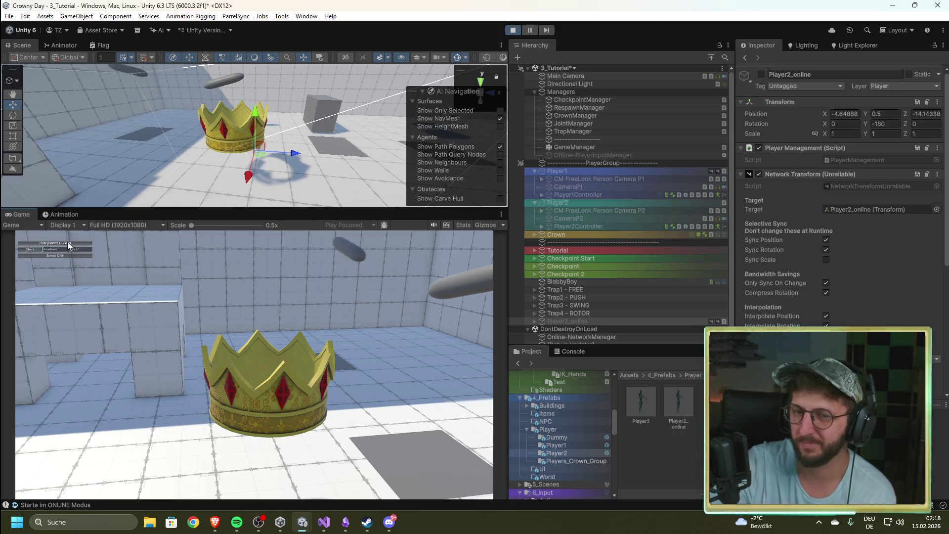
click(69, 242)
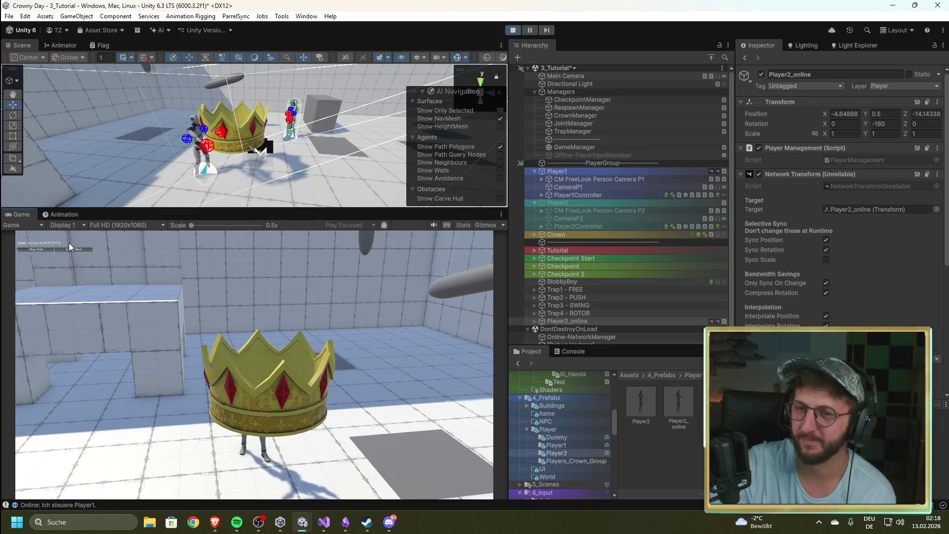
click(512, 31)
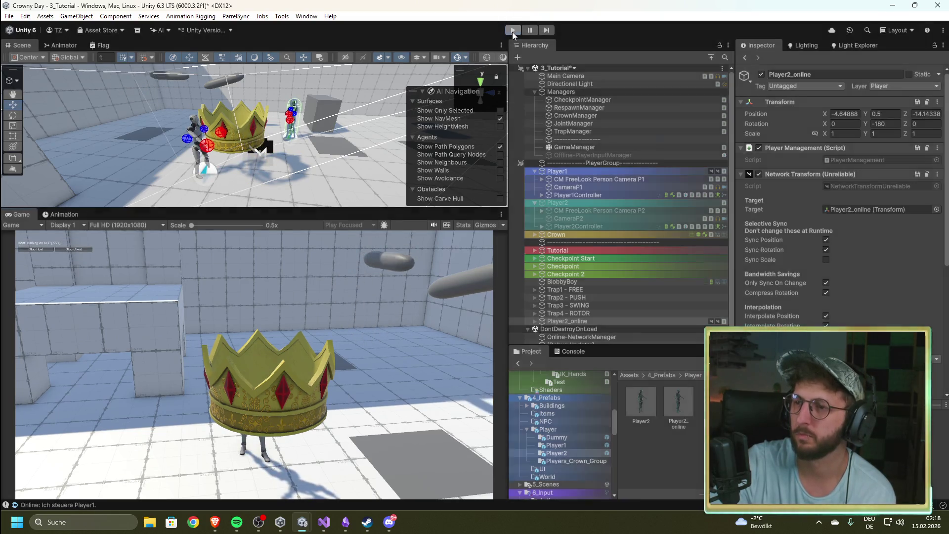
click(580, 330)
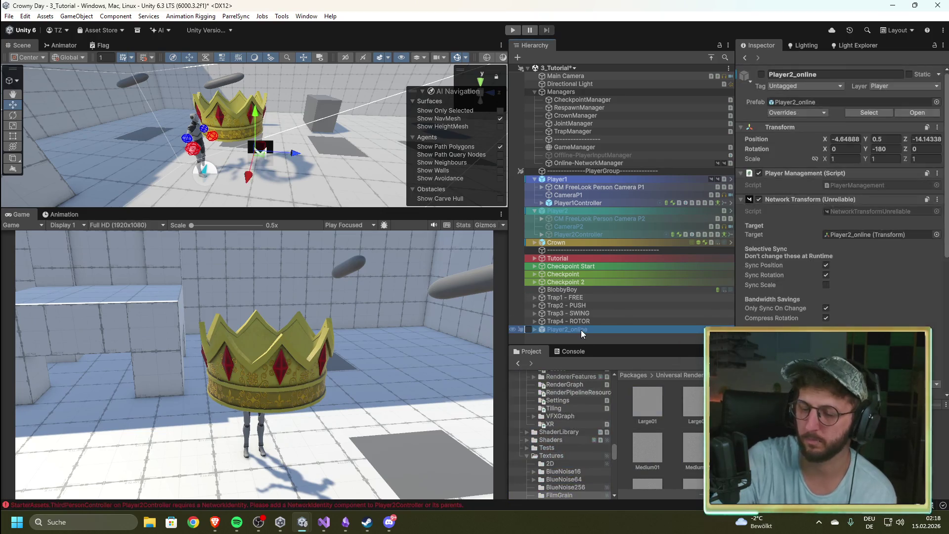
Delete the Player2_online instance and review the Online-NetworkManager settings.
key(Delete)
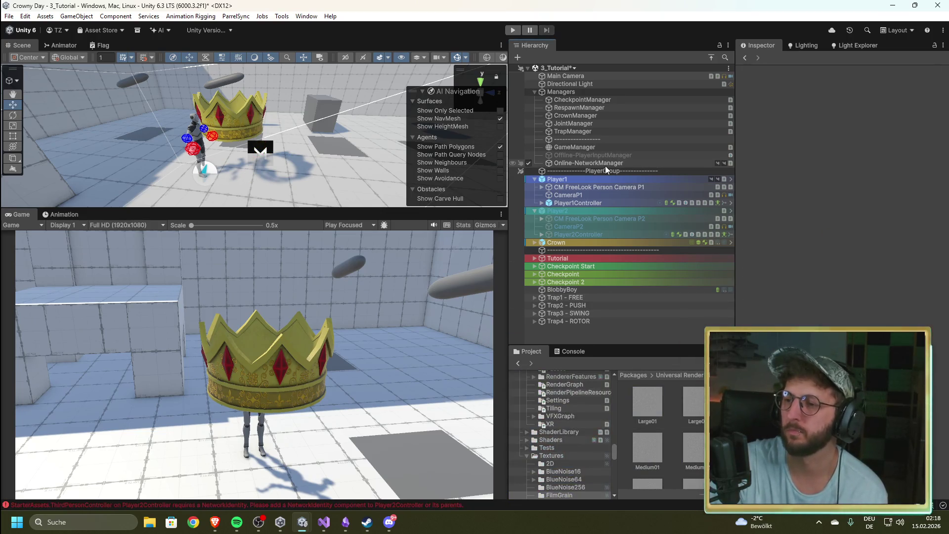
click(604, 163)
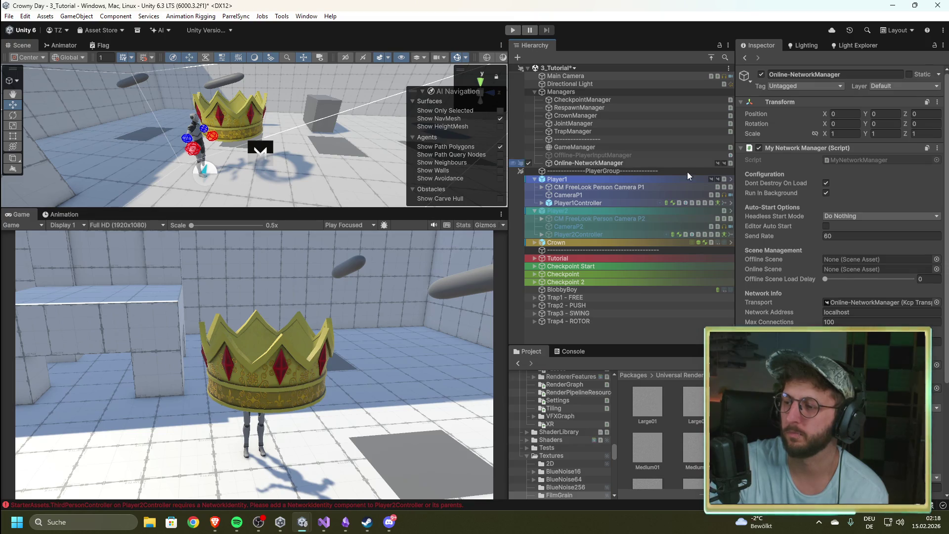
scroll(751, 319, down, 3)
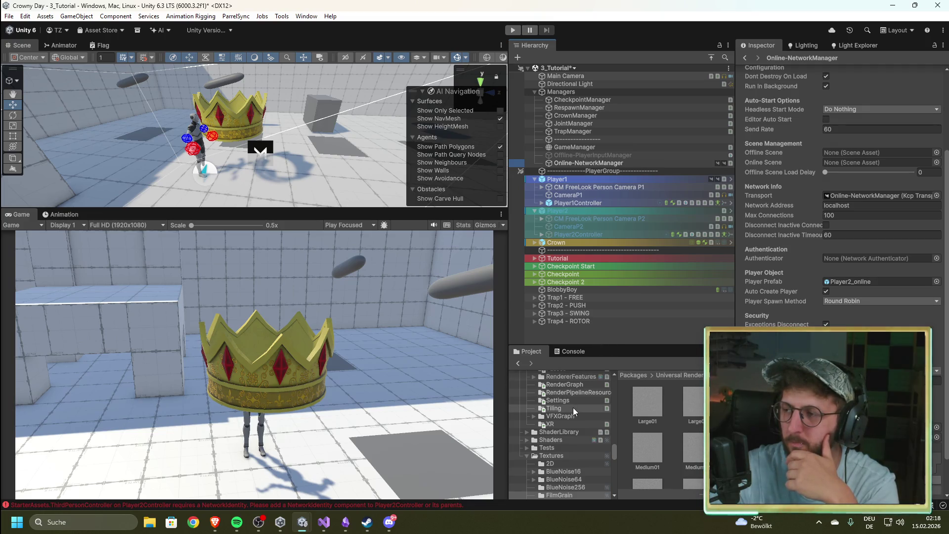
scroll(798, 269, up, 3)
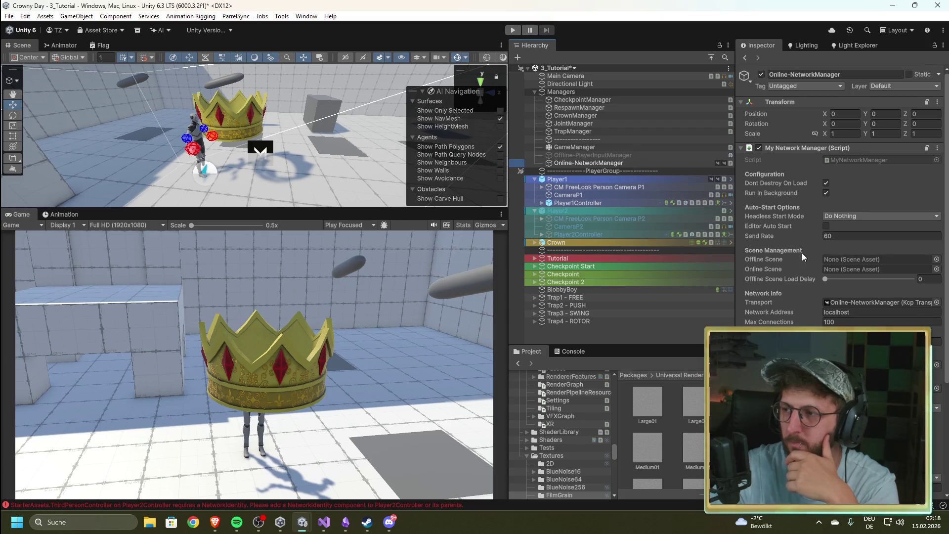
Clear the selection and bring the Console log messages into view.
click(630, 339)
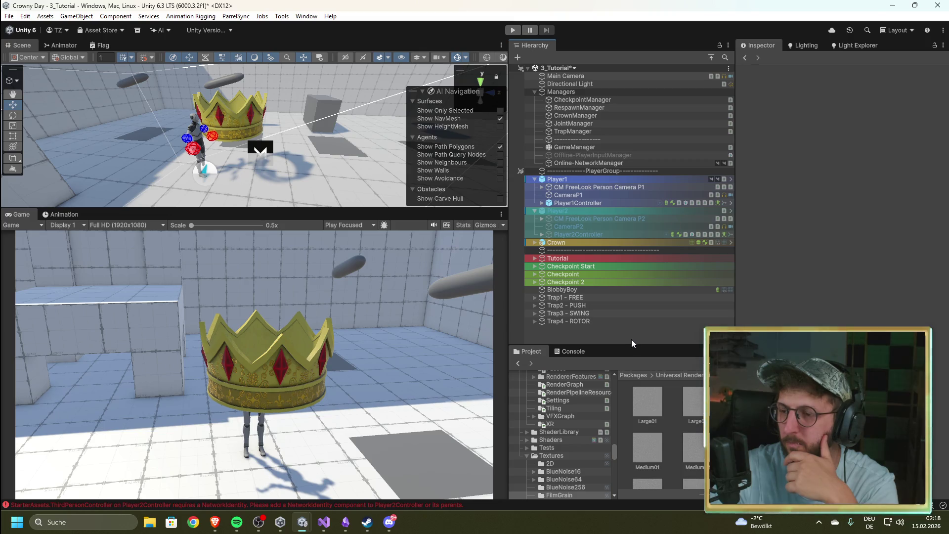
click(564, 350)
scroll(569, 385, down, 5)
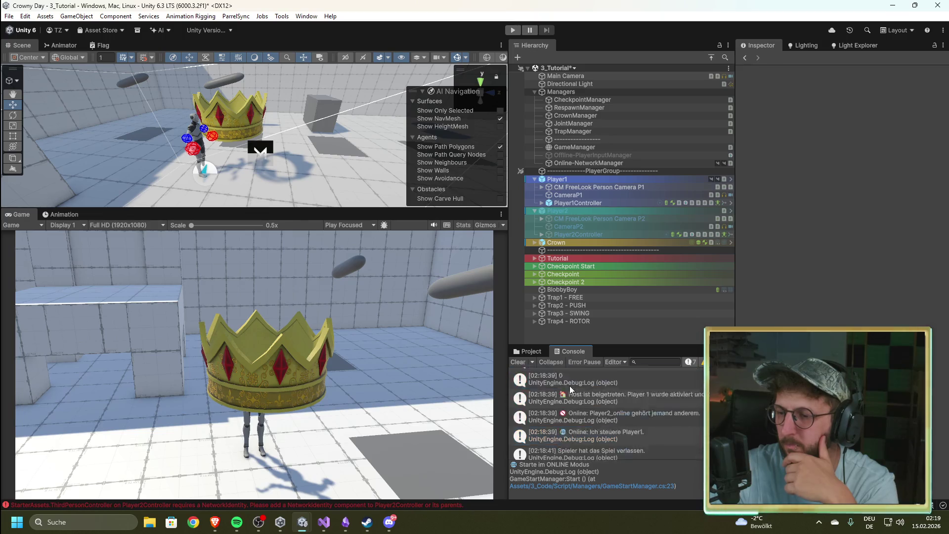
scroll(574, 404, up, 3)
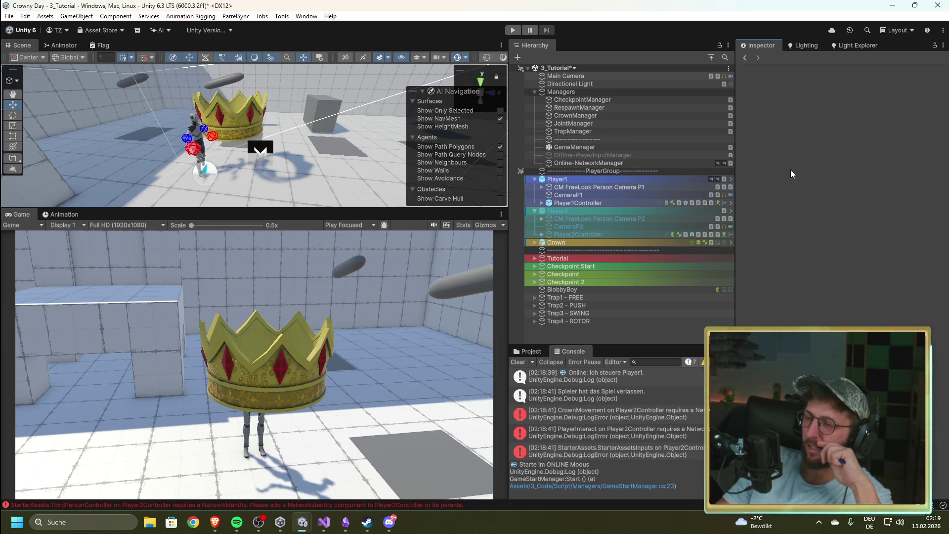
click(610, 163)
scroll(808, 256, down, 3)
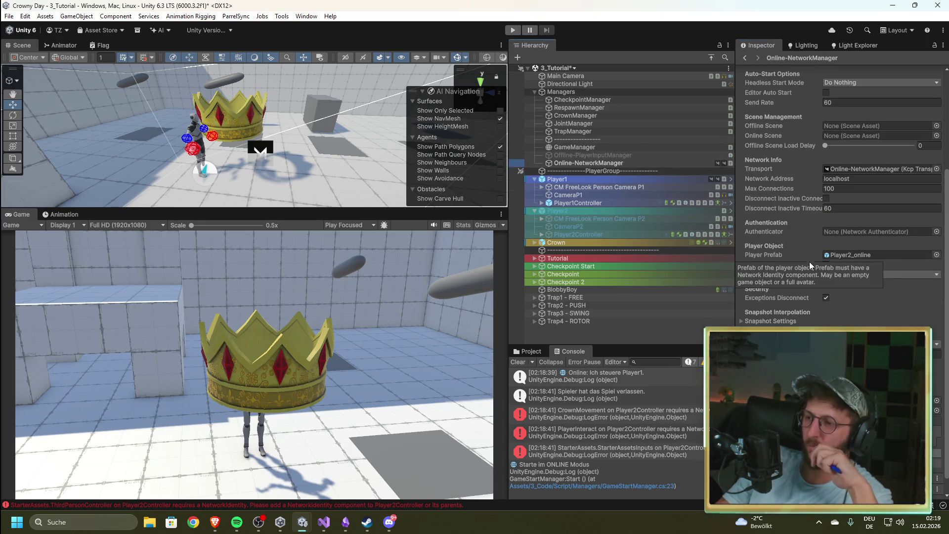
scroll(836, 305, up, 4)
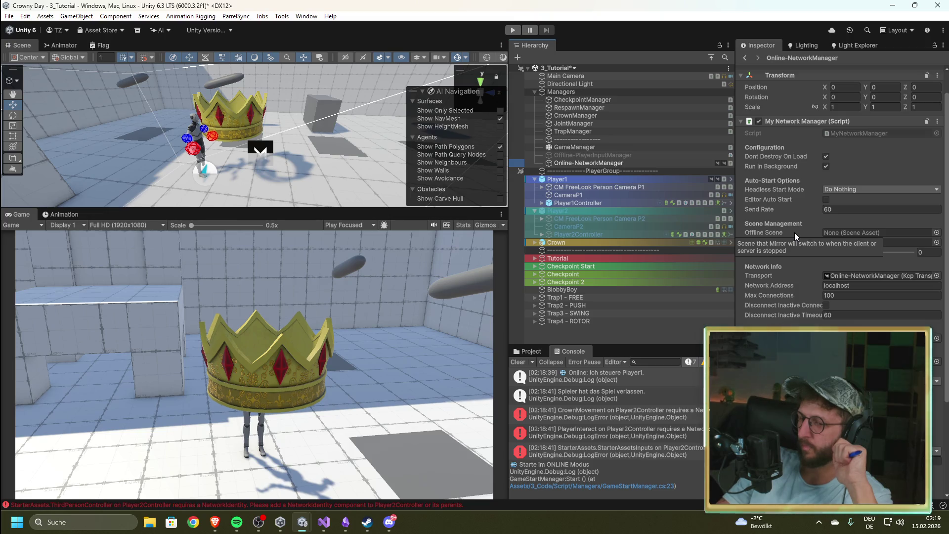
scroll(794, 232, down, 3)
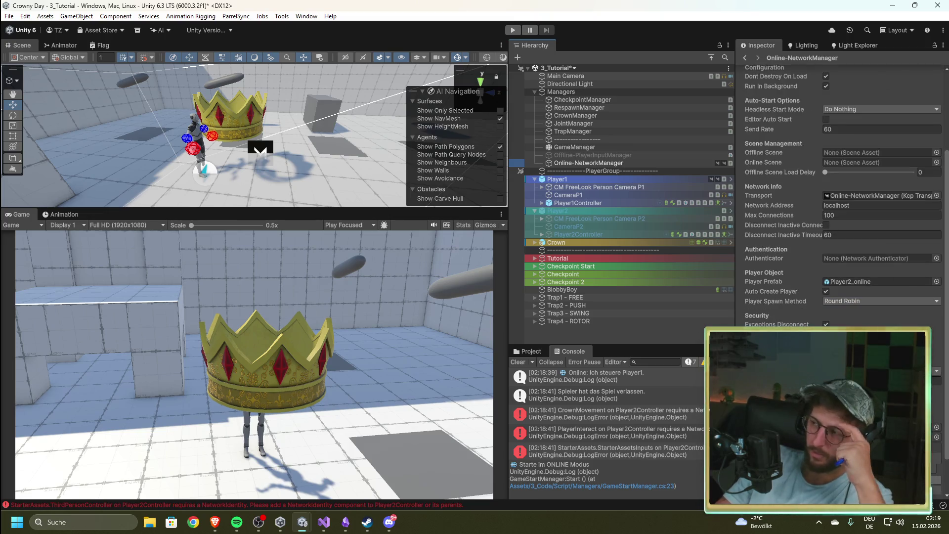
click(851, 281)
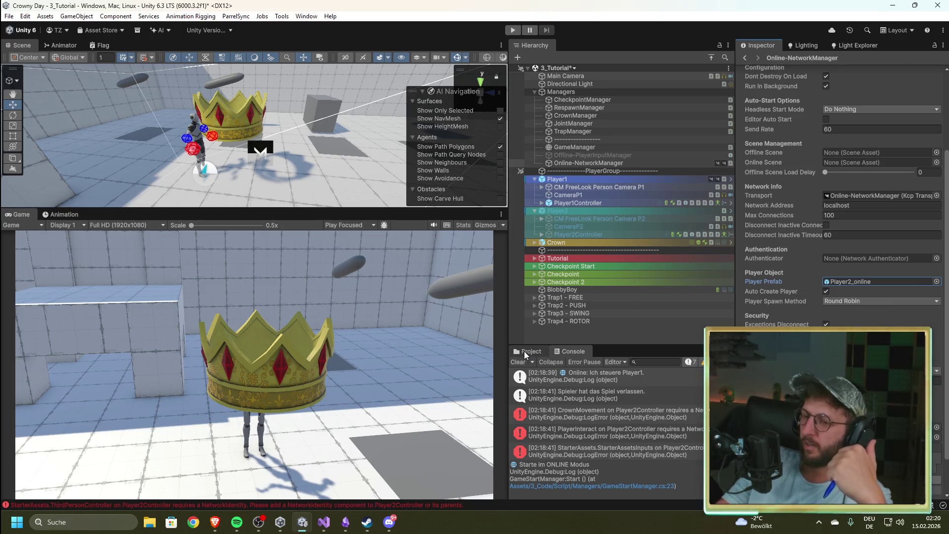
click(524, 351)
click(673, 448)
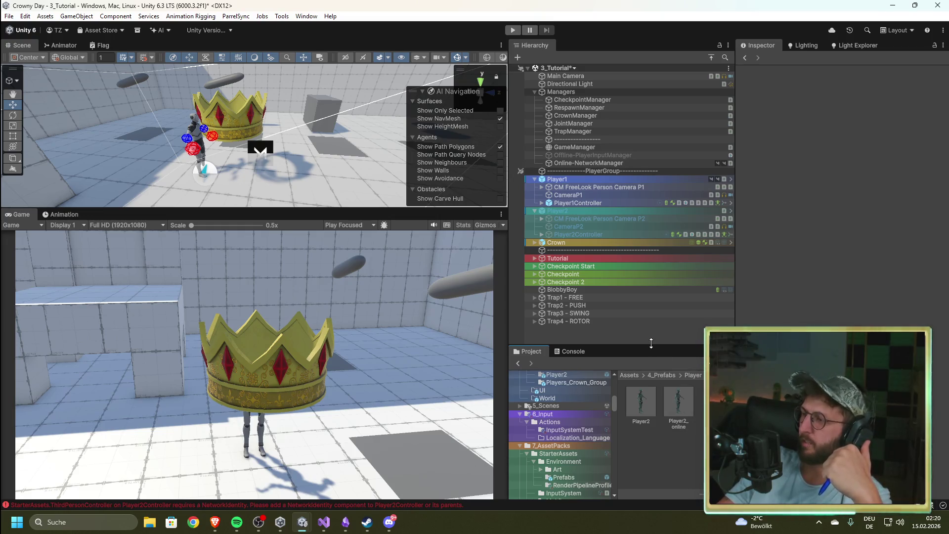
click(568, 351)
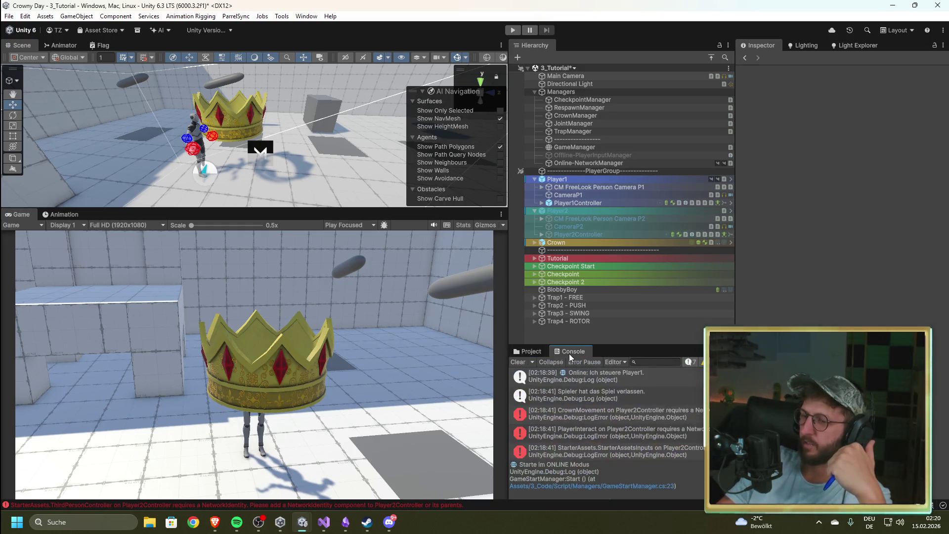
click(524, 351)
click(607, 163)
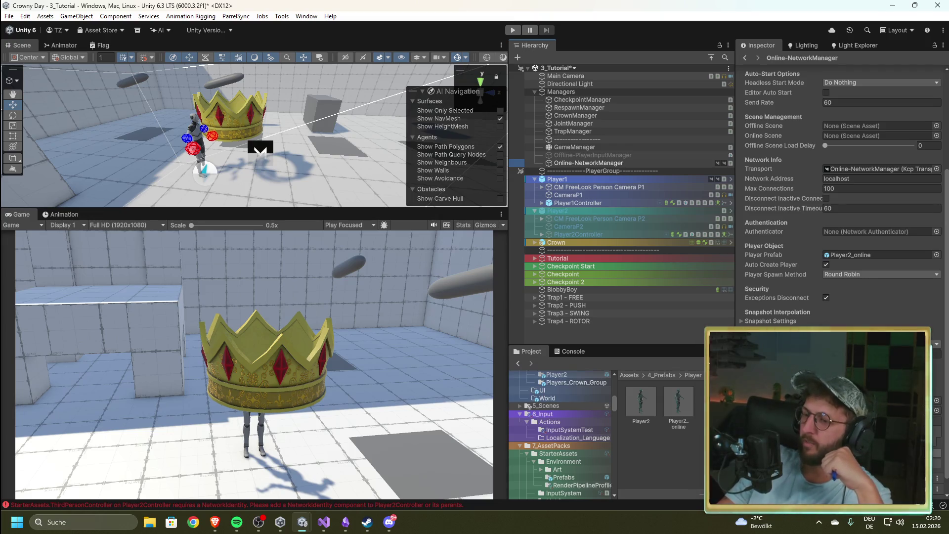
click(684, 406)
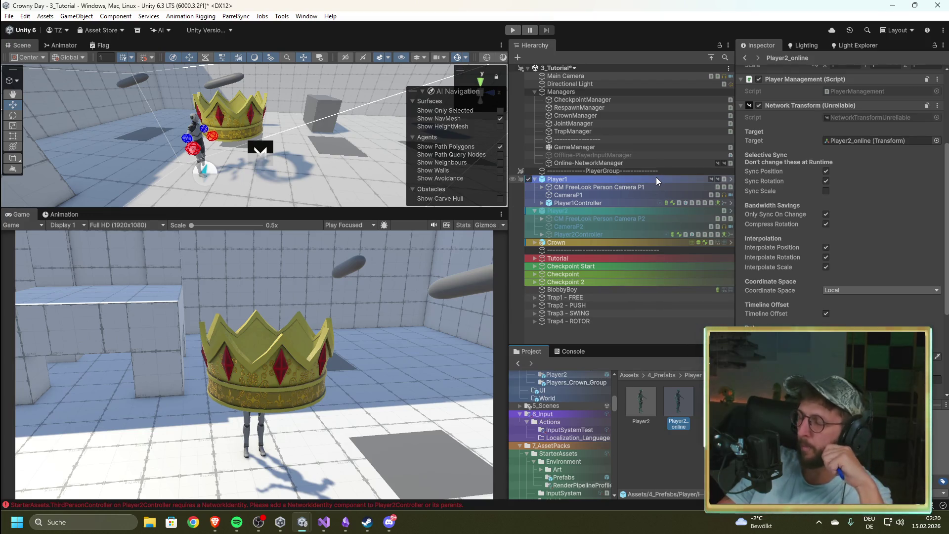
click(605, 162)
scroll(808, 317, down, 5)
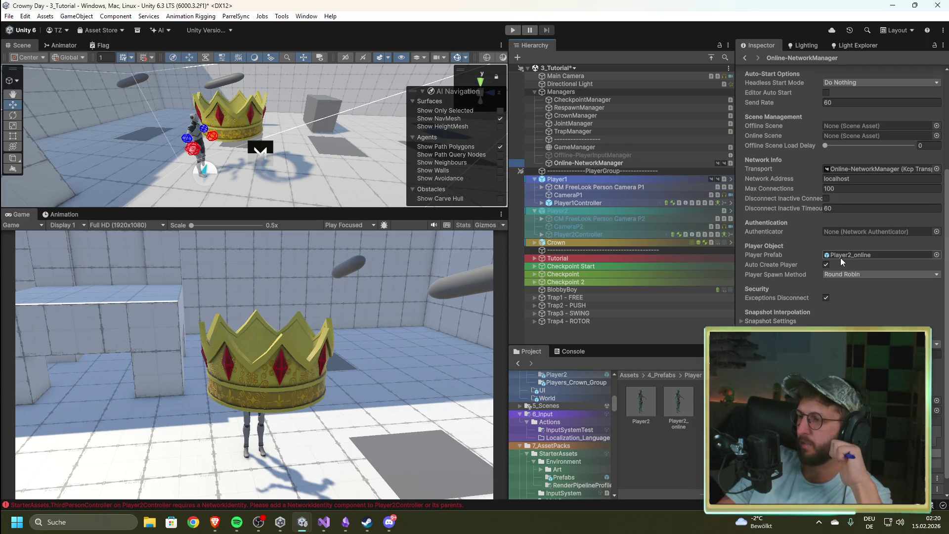
scroll(820, 310, up, 4)
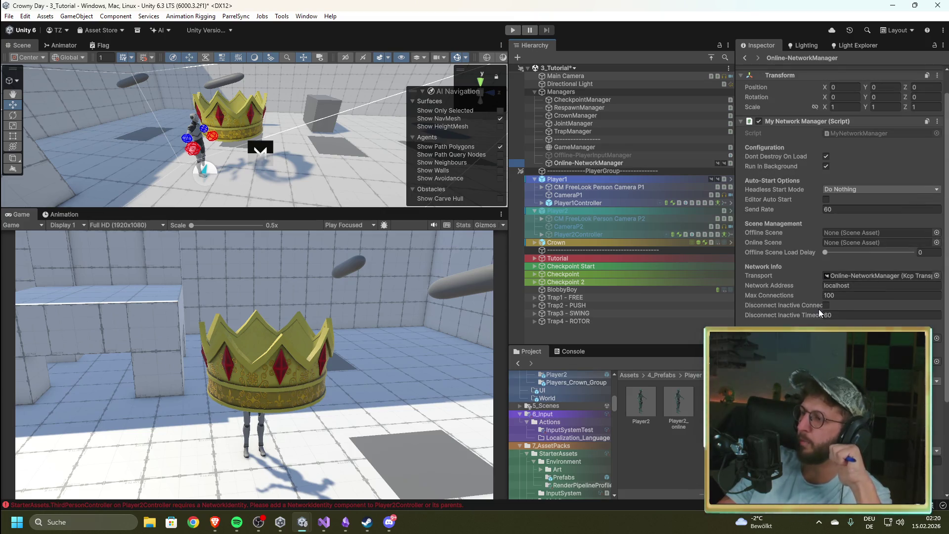
mouse_move(819, 308)
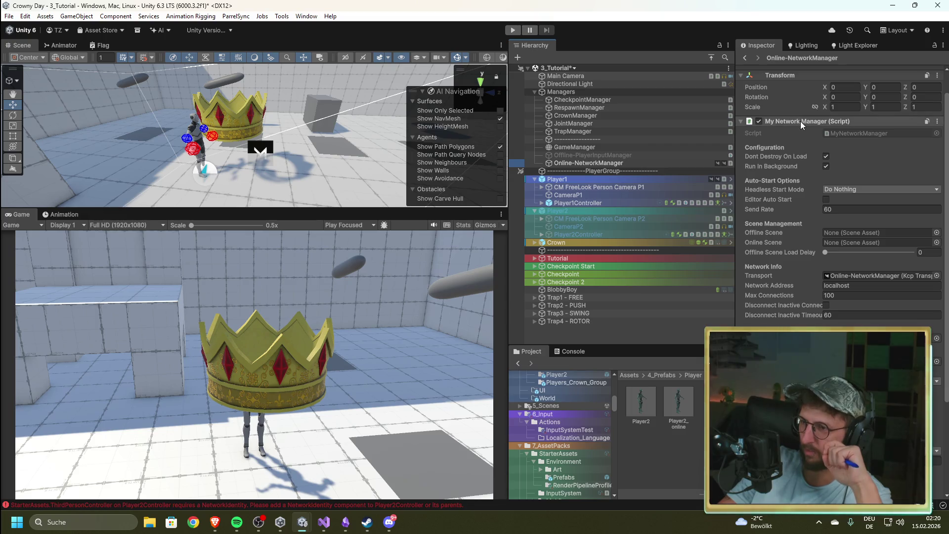
click(324, 522)
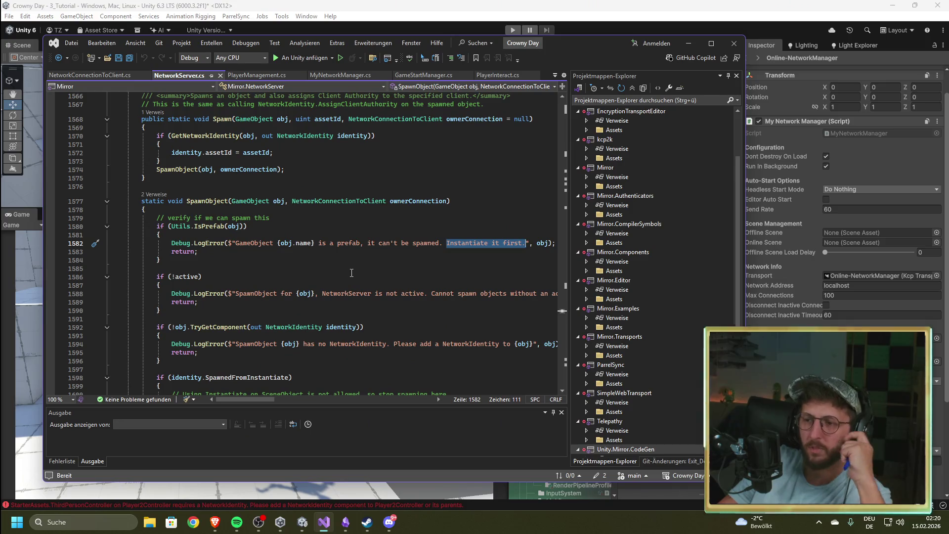
mouse_move(200, 240)
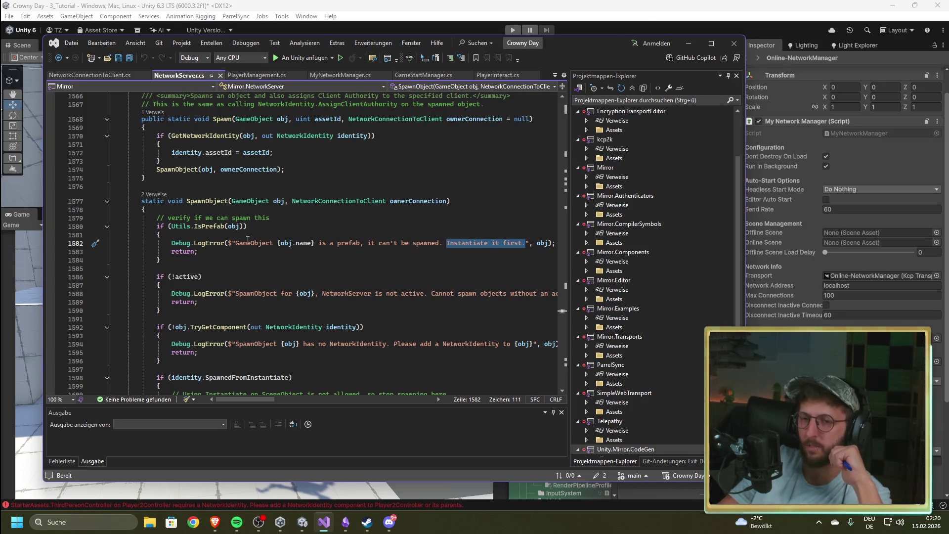
mouse_move(326, 242)
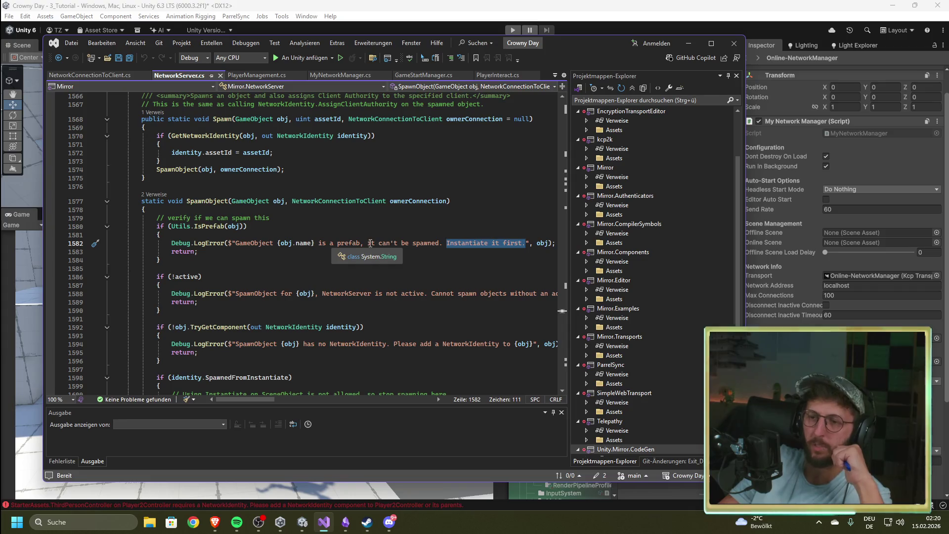
drag(371, 243, 450, 243)
click(578, 8)
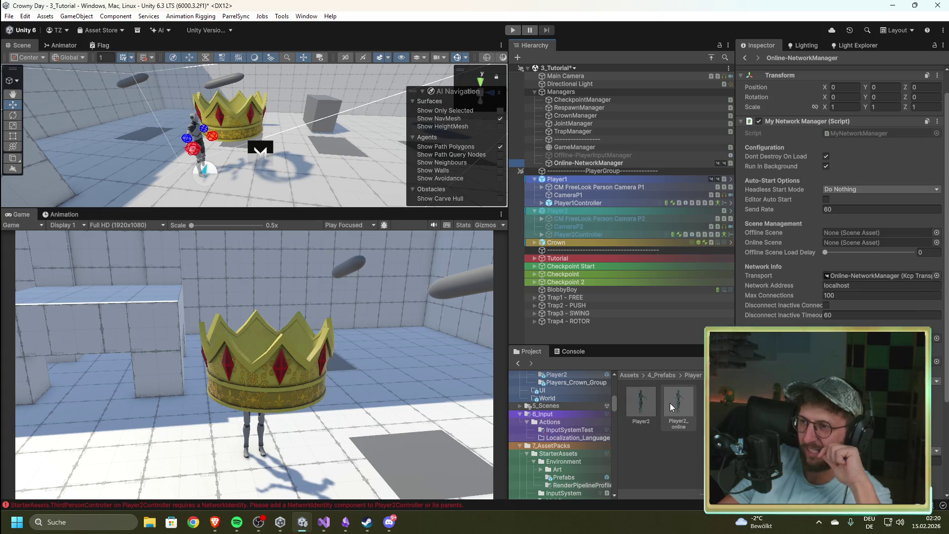
Search the Project assets for 'networkmanager' and scroll through the matching prefabs and scripts.
scroll(840, 222, down, 3)
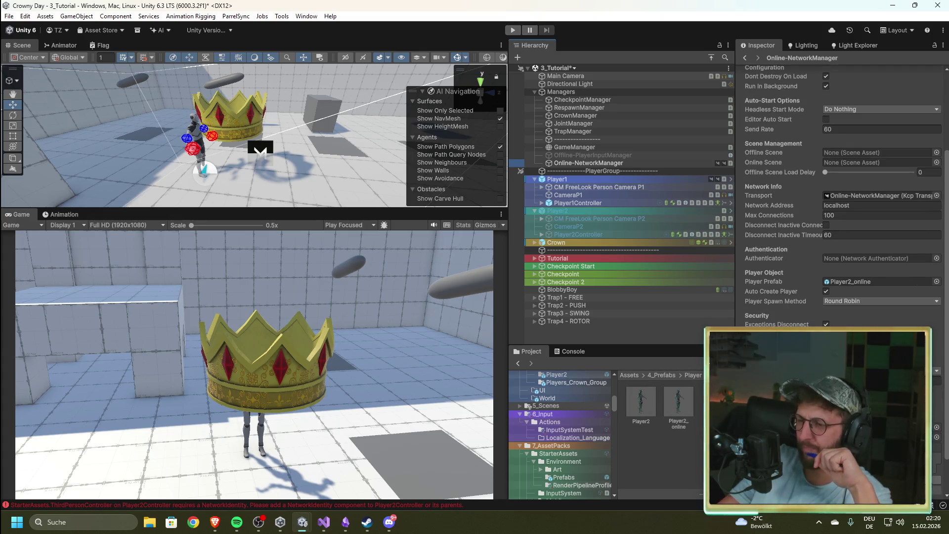
scroll(840, 197, down, 2)
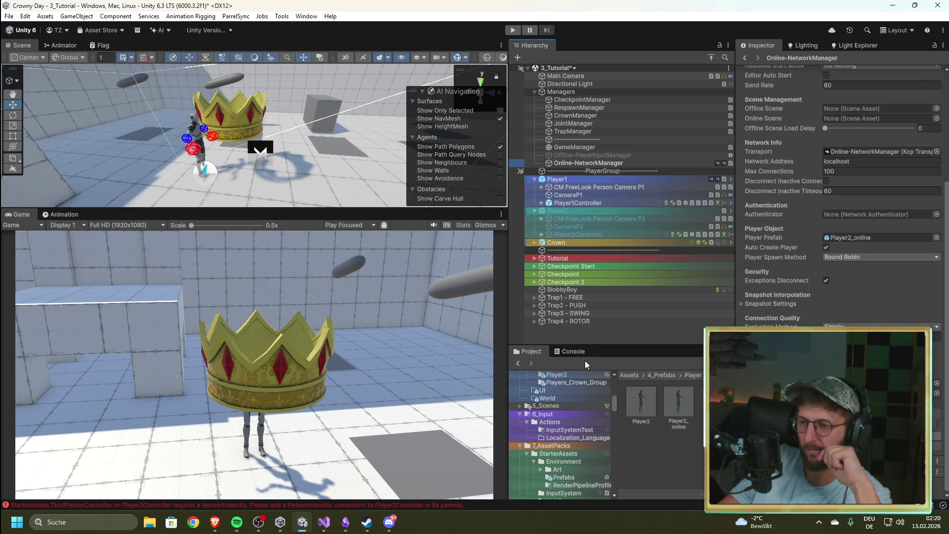
click(678, 363)
text(networ)
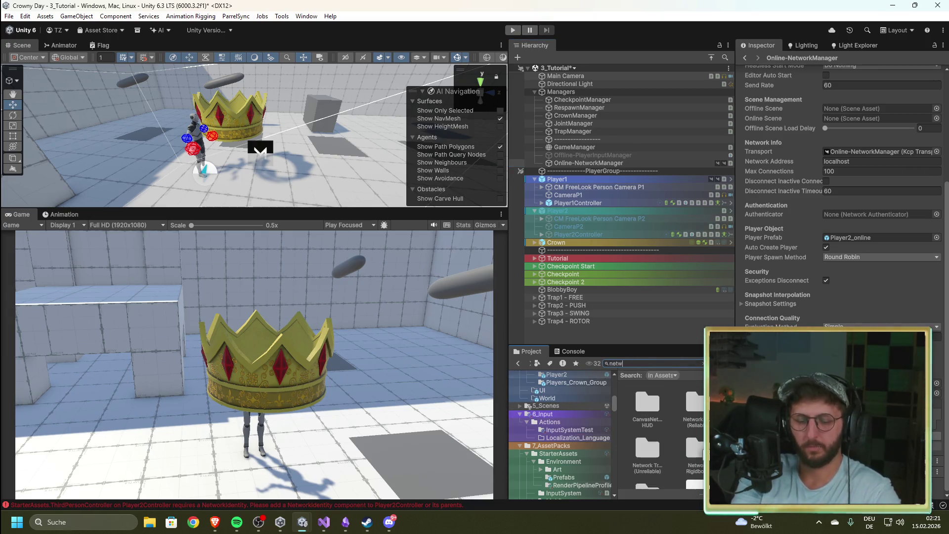
text(k man)
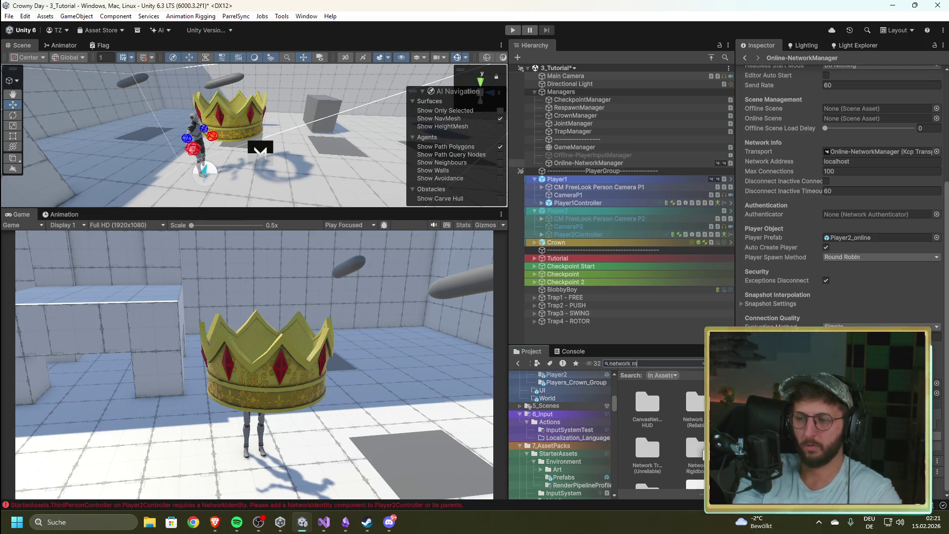
key(BackSpace)
key(BackSpace)
key(BackSpace)
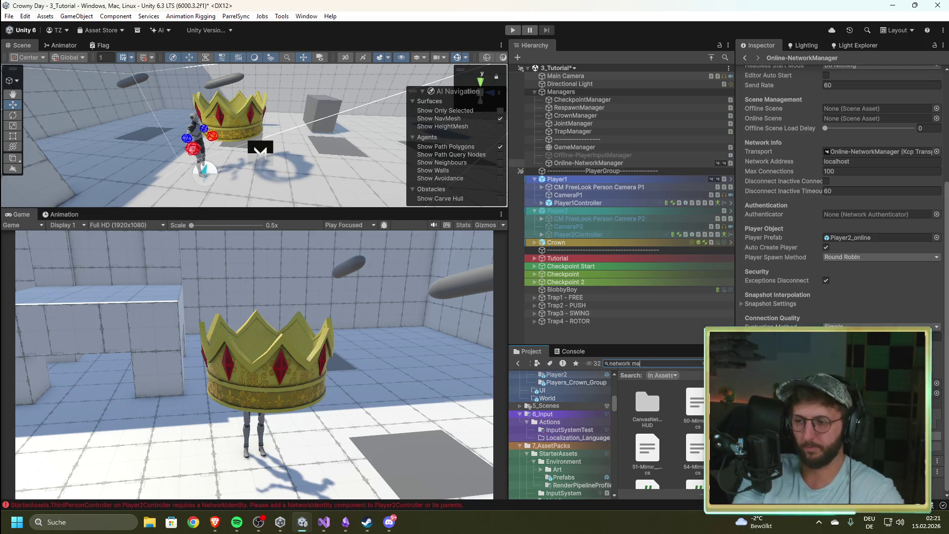
text(a)
key(BackSpace)
text(man)
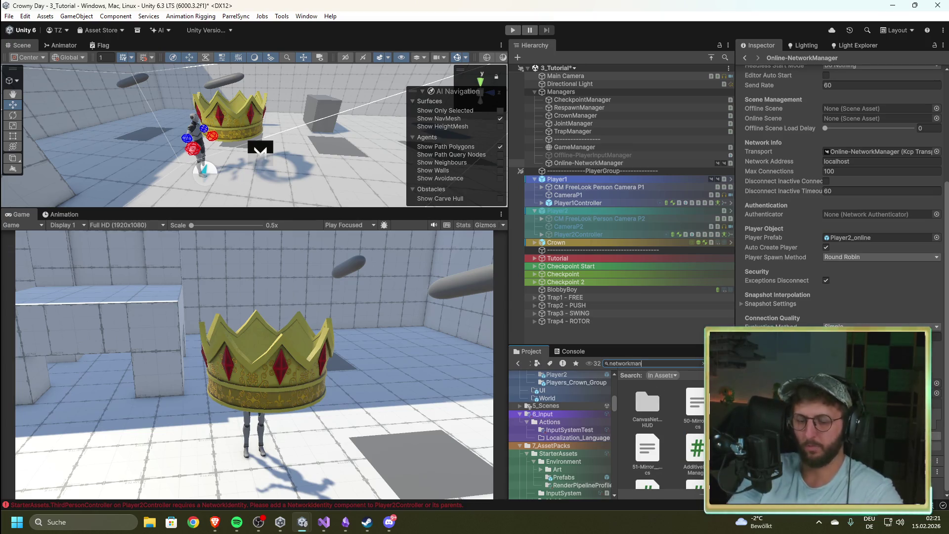
key(BackSpace)
key(BackSpace)
key(BackSpace)
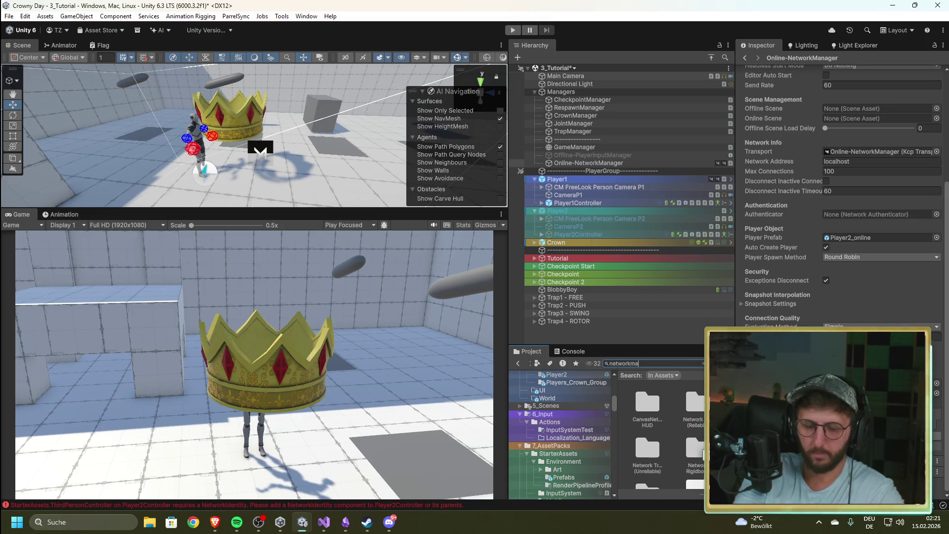
text(manager)
scroll(677, 438, down, 5)
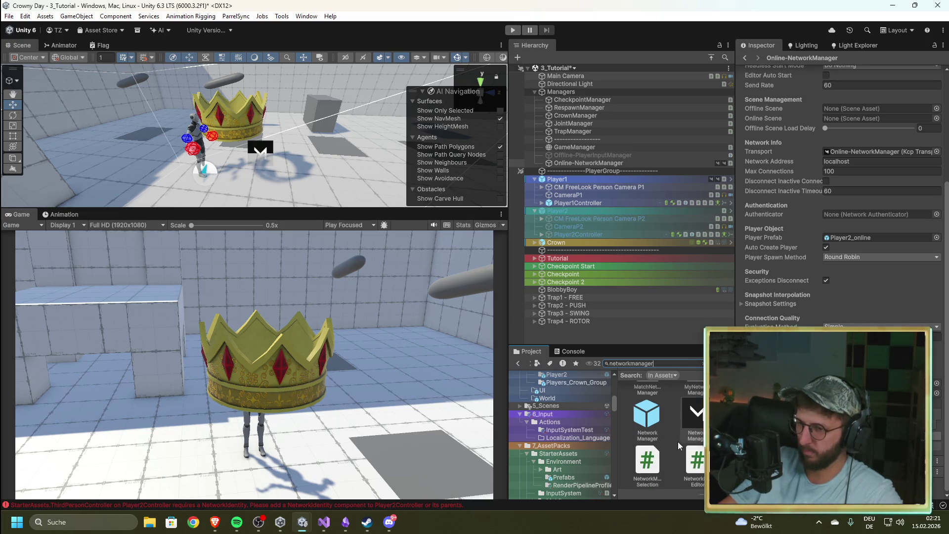
click(687, 432)
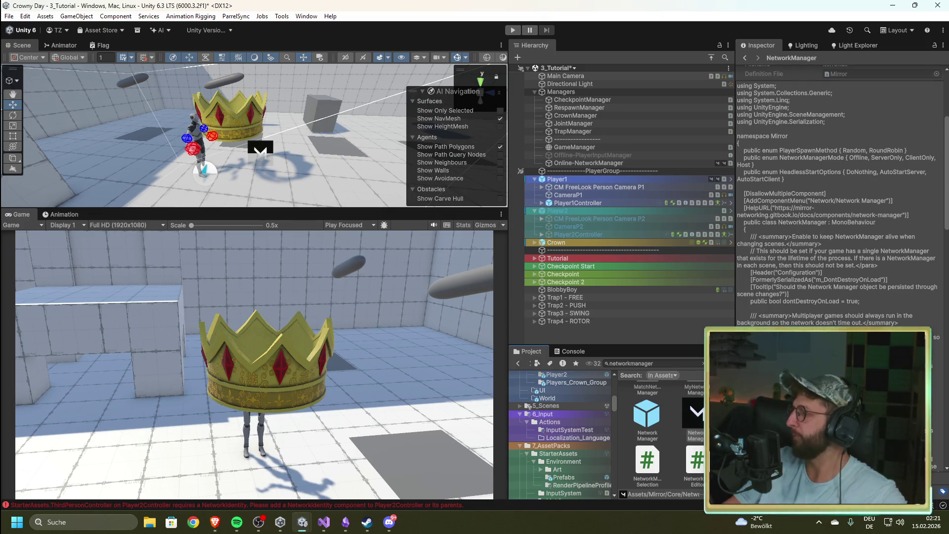
key(alt+Tab)
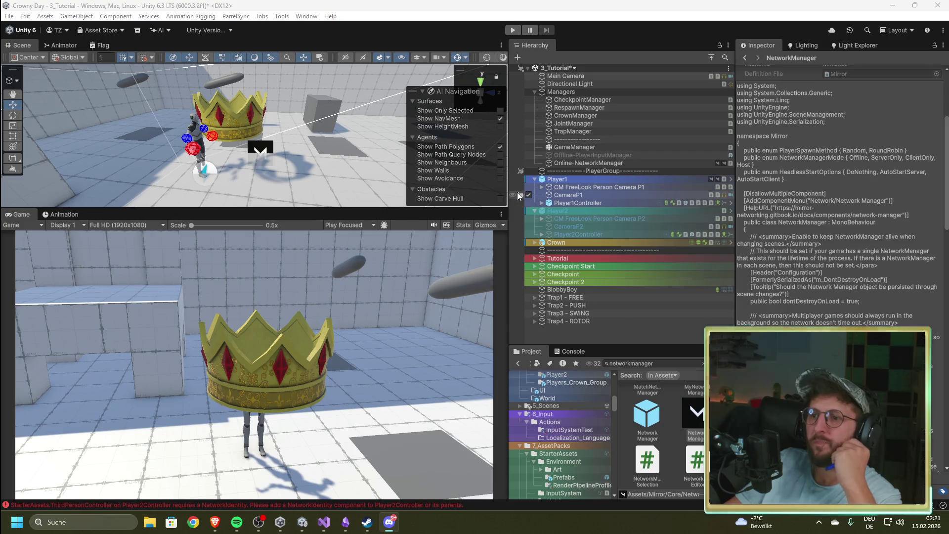
click(611, 163)
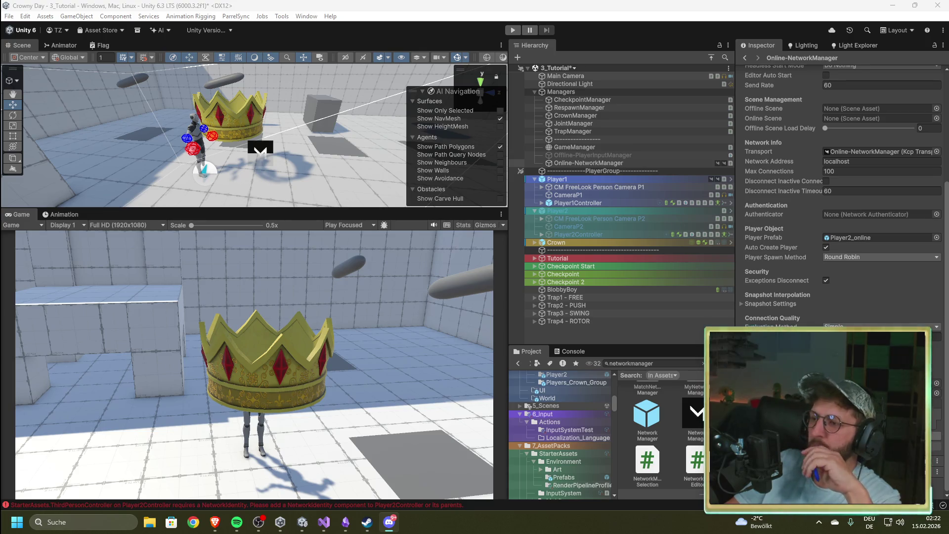
scroll(840, 198, up, 4)
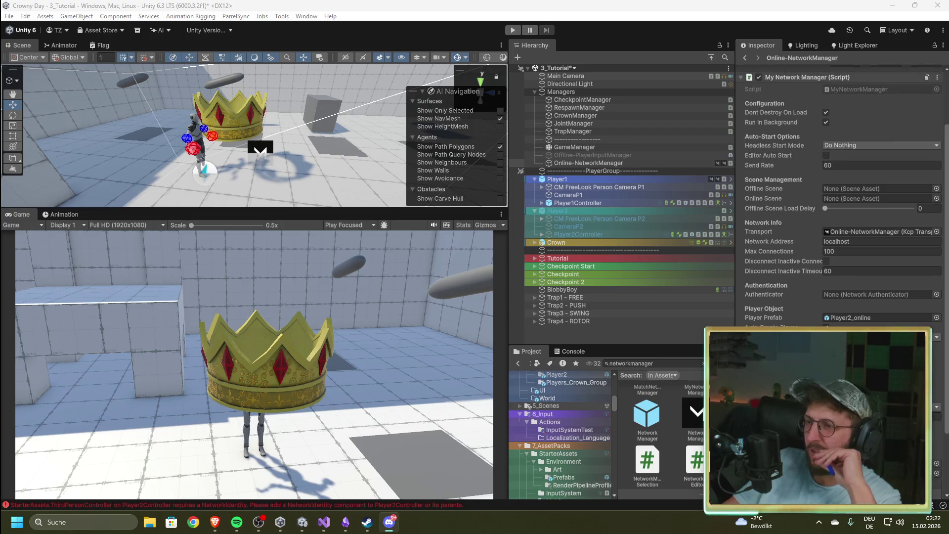
mouse_move(790, 194)
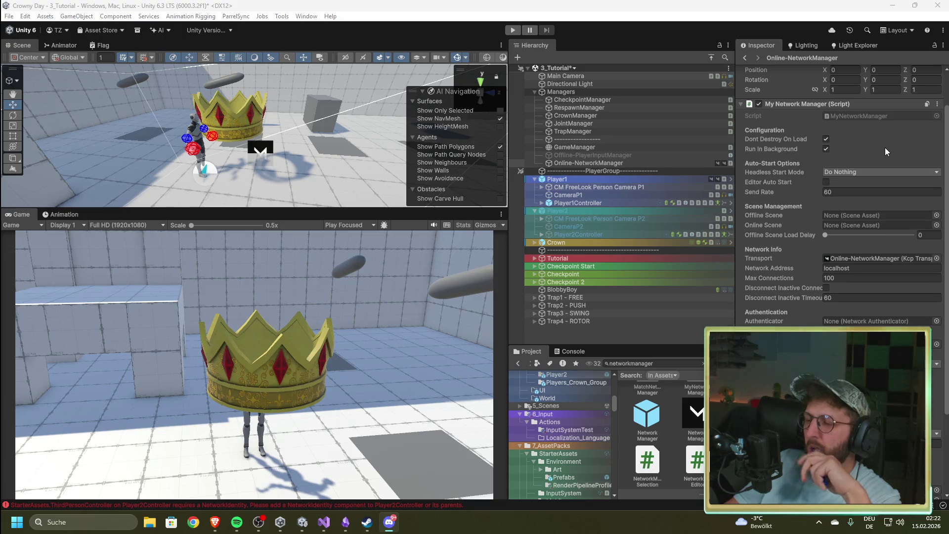
scroll(852, 218, down, 4)
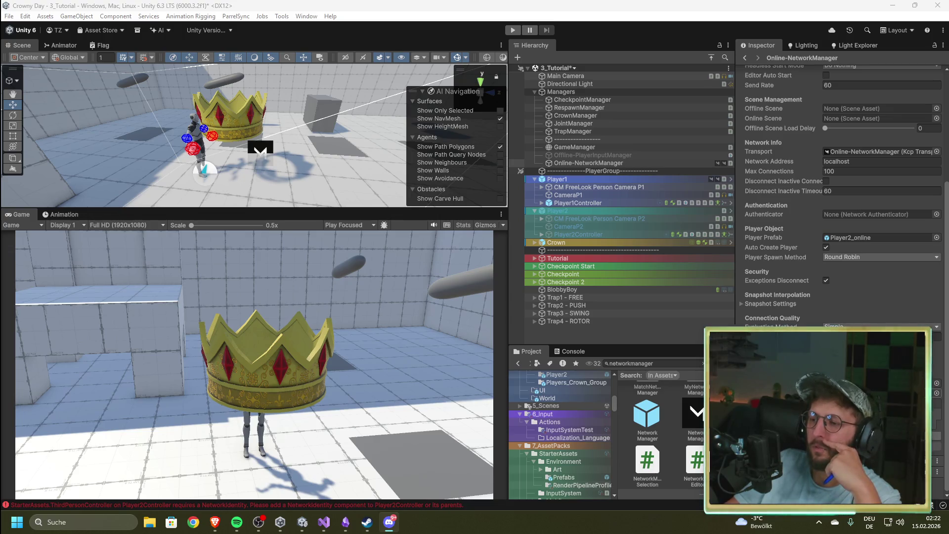
In Visual Studio, view PlayerManagement.cs and then MyNetworkManager.cs.
click(324, 522)
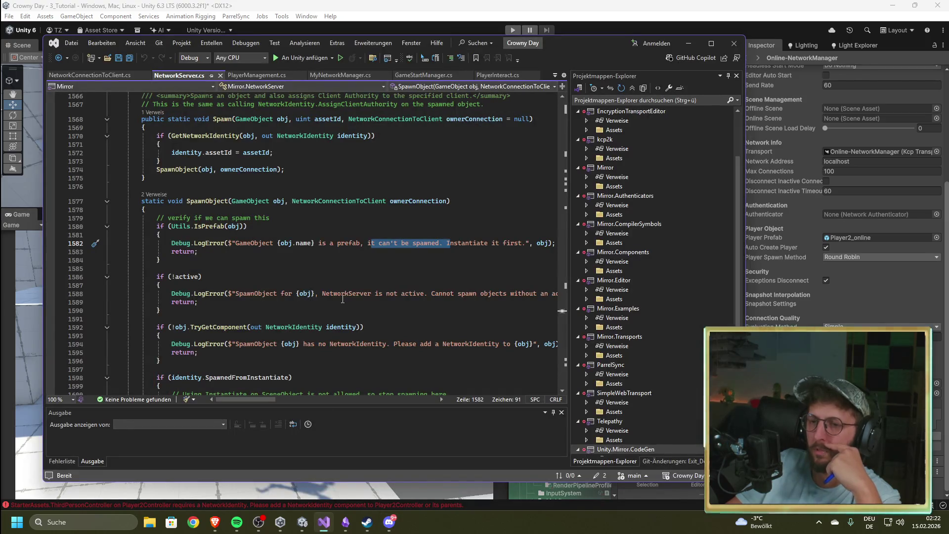
scroll(324, 222, up, 5)
click(256, 74)
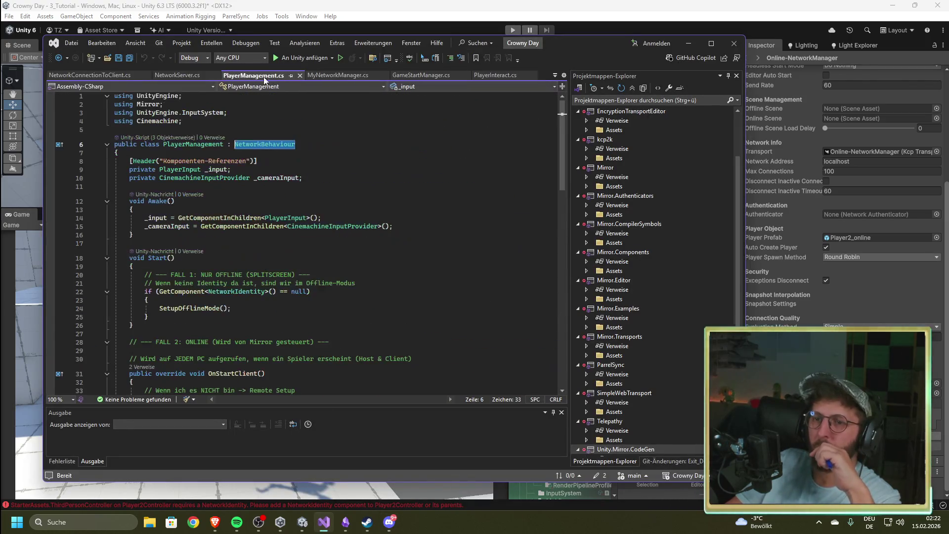
click(349, 79)
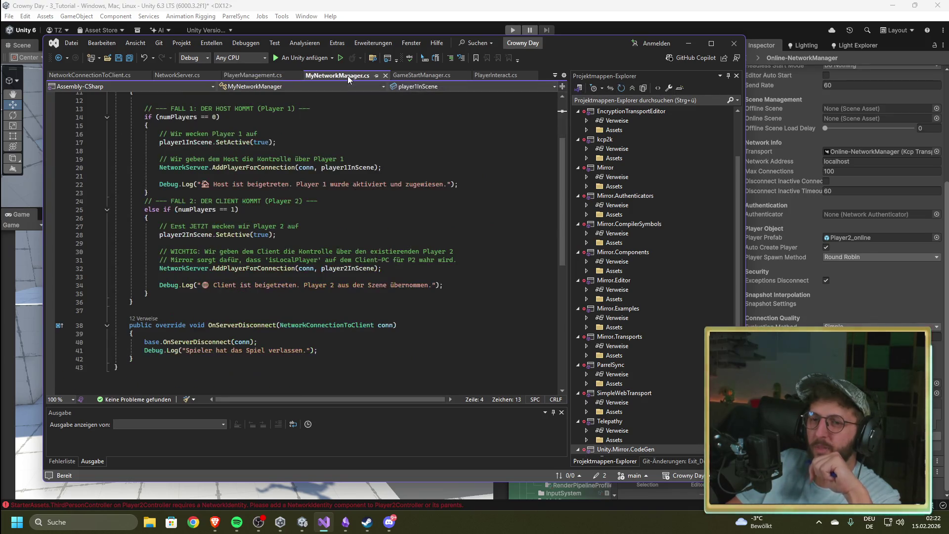